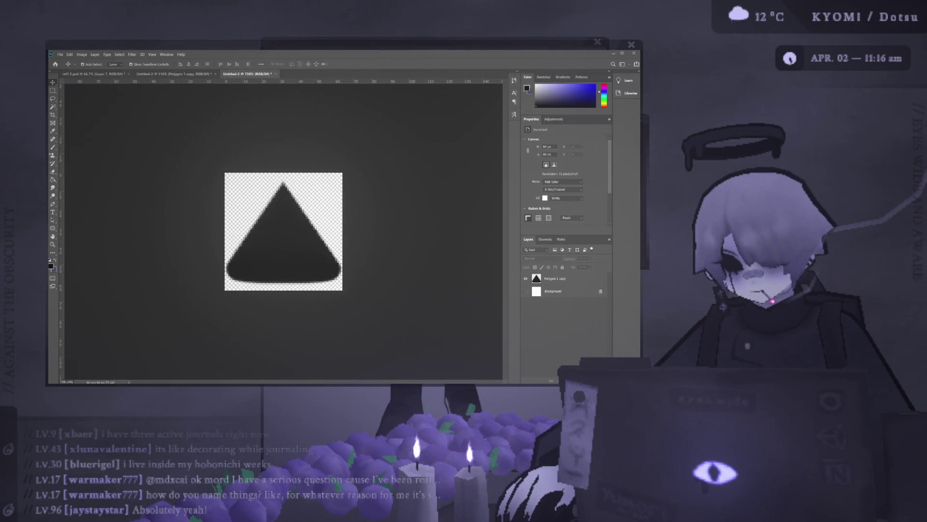
Step: Zoom the canvas in and out until the rounded black triangle fills more of the window
{"action": "key", "text": "ctrl+plus"}
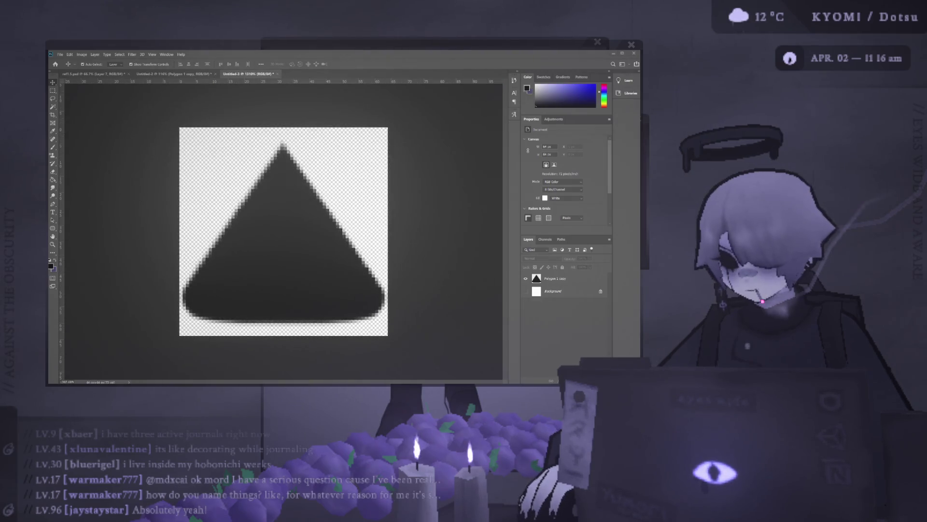
{"action": "key", "text": "ctrl+minus"}
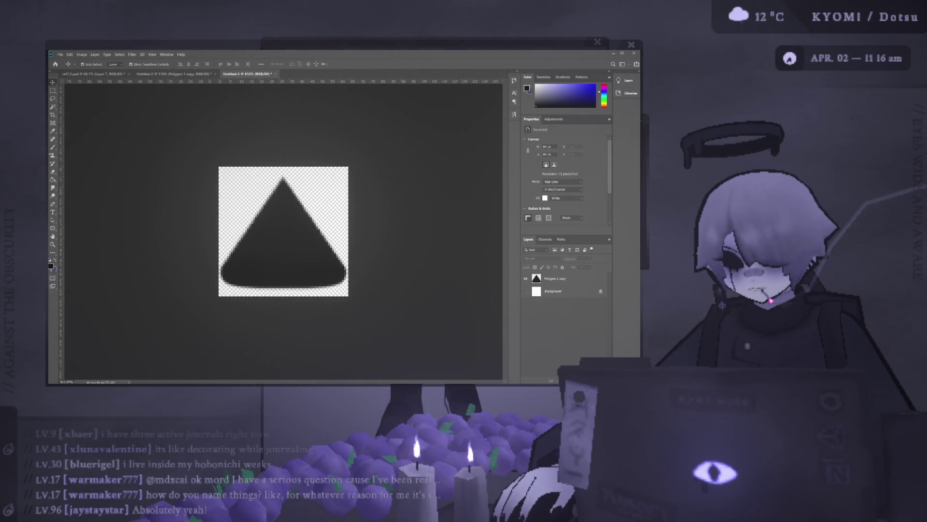
{"action": "key", "text": "ctrl+plus"}
{"action": "key", "text": "ctrl+plus"}
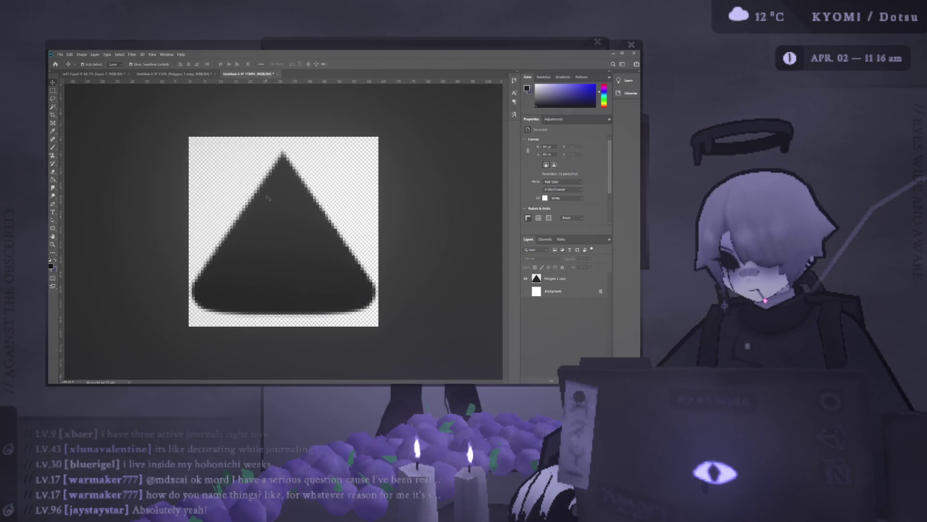
{"action": "left_click_drag", "start_coordinate": [267, 197], "coordinate": [283, 191]}
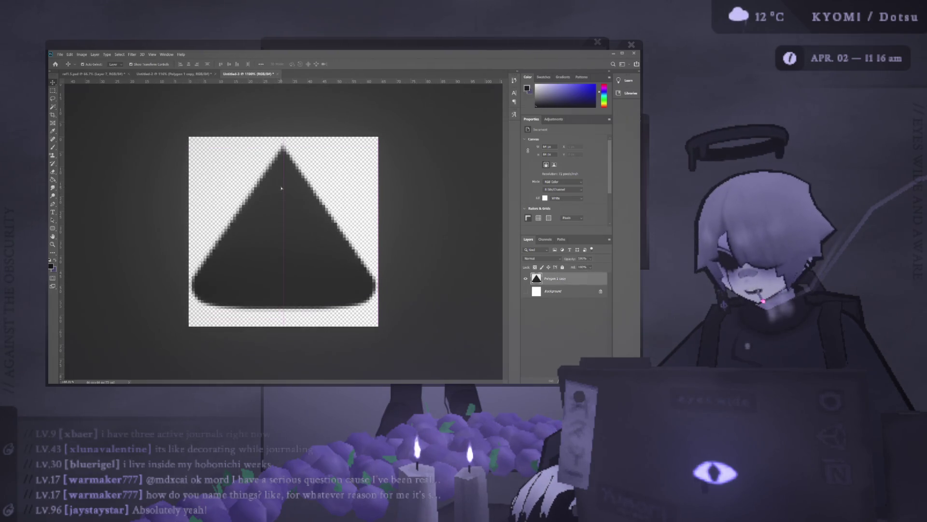
{"action": "left_click", "coordinate": [153, 208]}
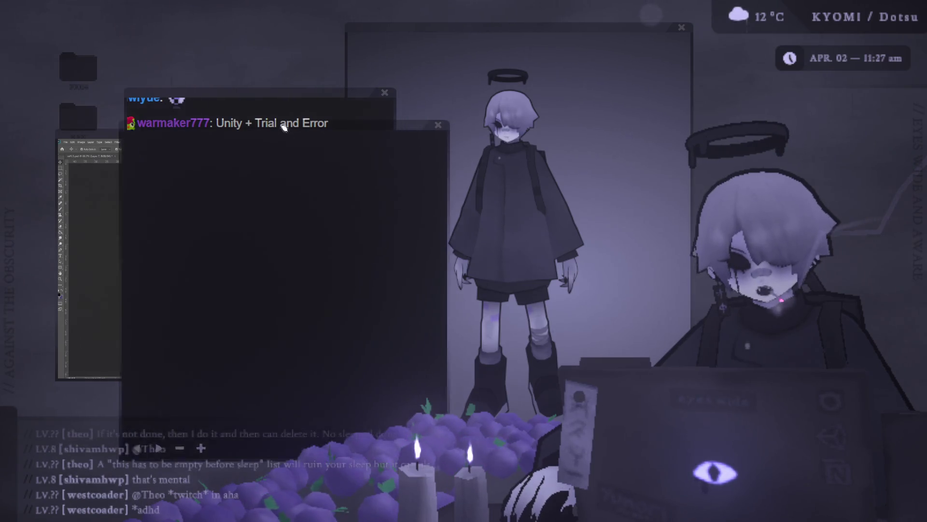
Step: Scribble several purple freehand brush strokes across the dark drawing canvas
{"action": "left_click_drag", "start_coordinate": [272, 192], "coordinate": [310, 230]}
{"action": "left_click_drag", "start_coordinate": [378, 234], "coordinate": [356, 152]}
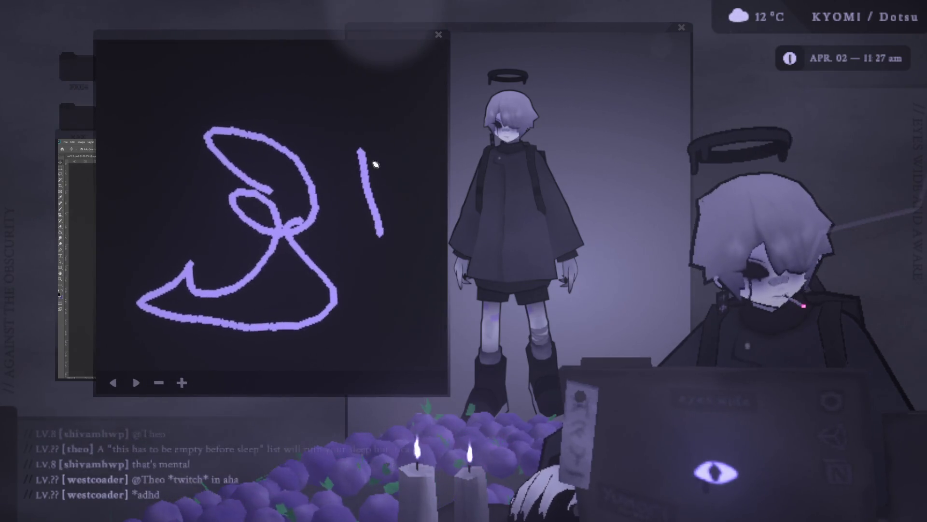
{"action": "left_click_drag", "start_coordinate": [397, 131], "coordinate": [411, 170]}
{"action": "left_click_drag", "start_coordinate": [316, 136], "coordinate": [185, 201]}
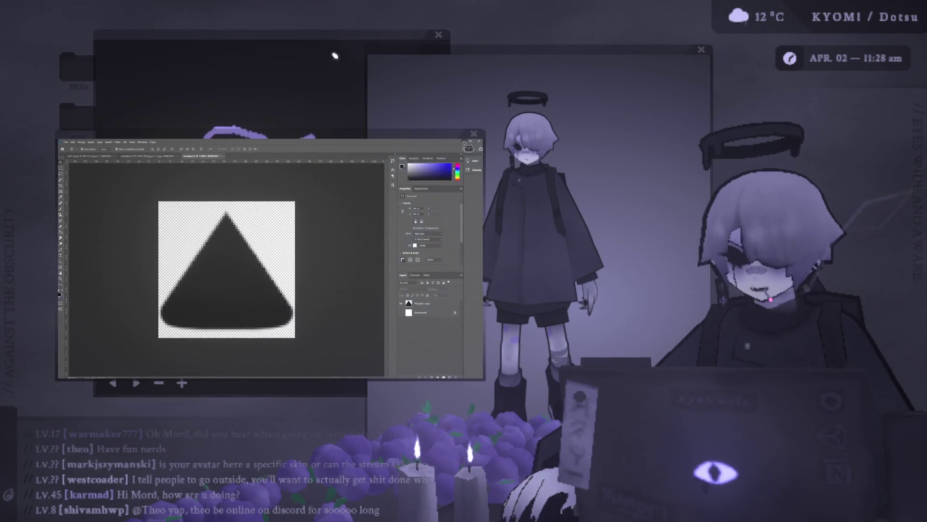
Step: Drag the doodle drawing window left, then right and up behind the Photoshop window
{"action": "left_click_drag", "start_coordinate": [333, 35], "coordinate": [378, 67]}
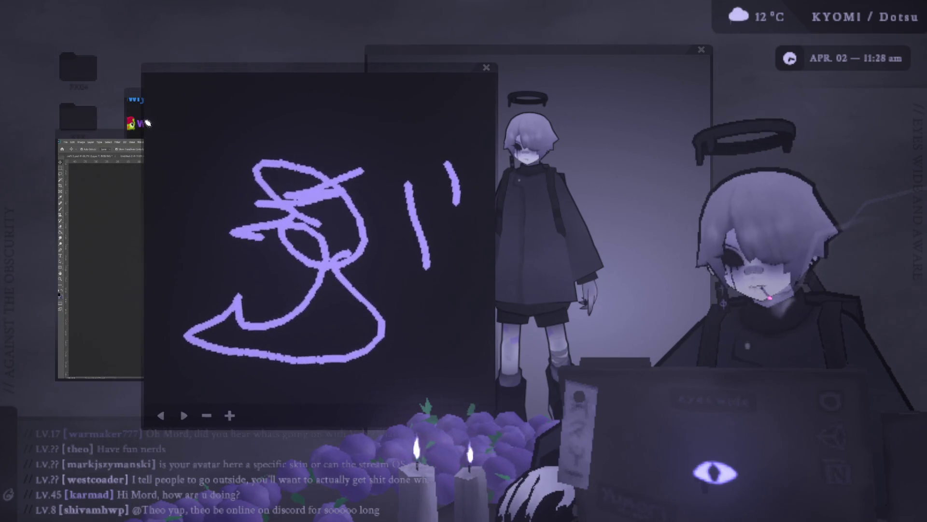
{"action": "left_click_drag", "start_coordinate": [219, 73], "coordinate": [144, 56]}
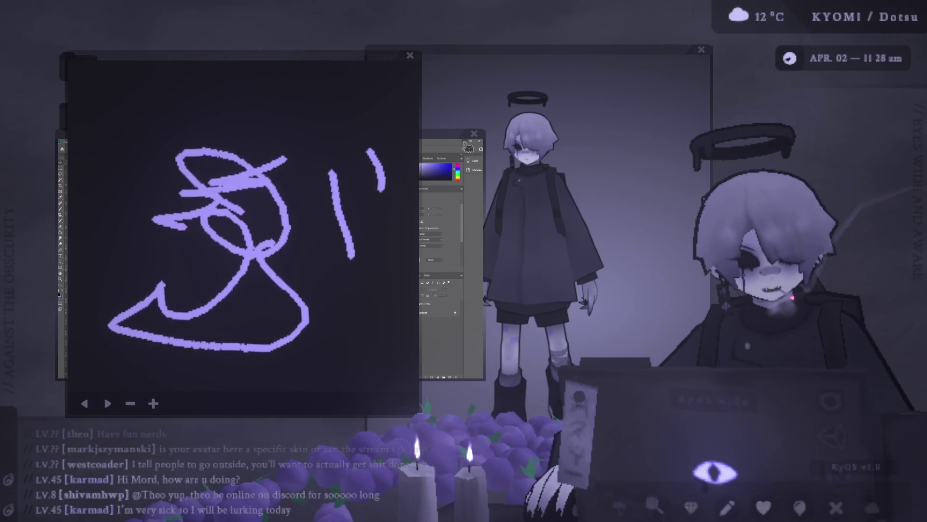
{"action": "left_click_drag", "start_coordinate": [250, 57], "coordinate": [341, 37]}
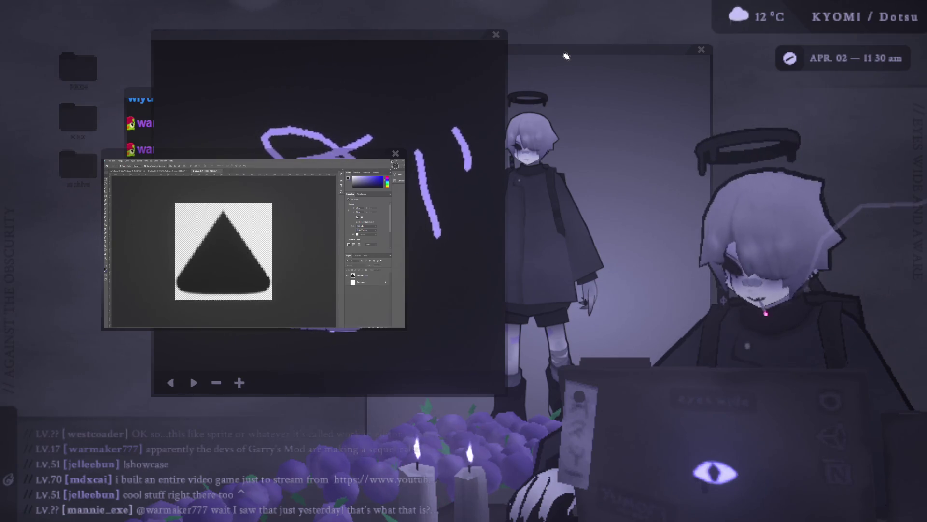
Step: Move the character art window up and left, then raise the doodle window in front
{"action": "left_click_drag", "start_coordinate": [650, 48], "coordinate": [599, 16]}
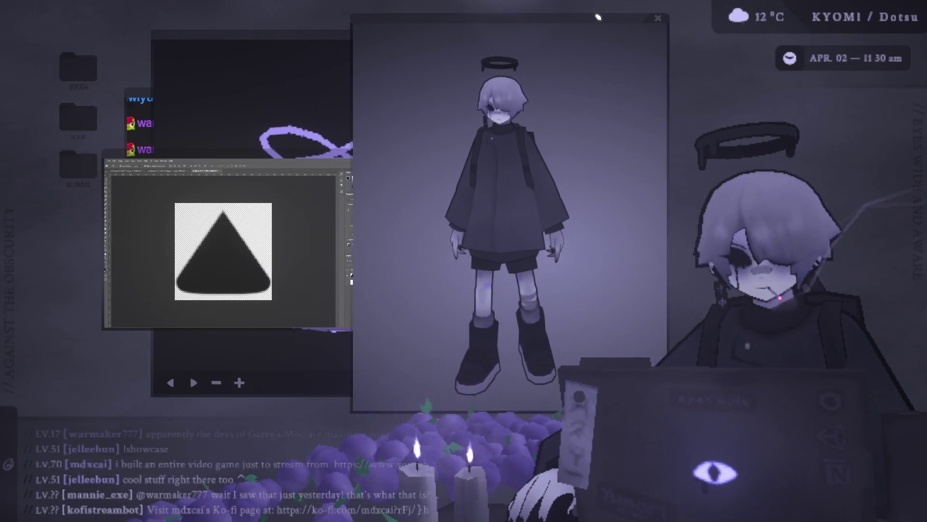
{"action": "left_click", "coordinate": [338, 38]}
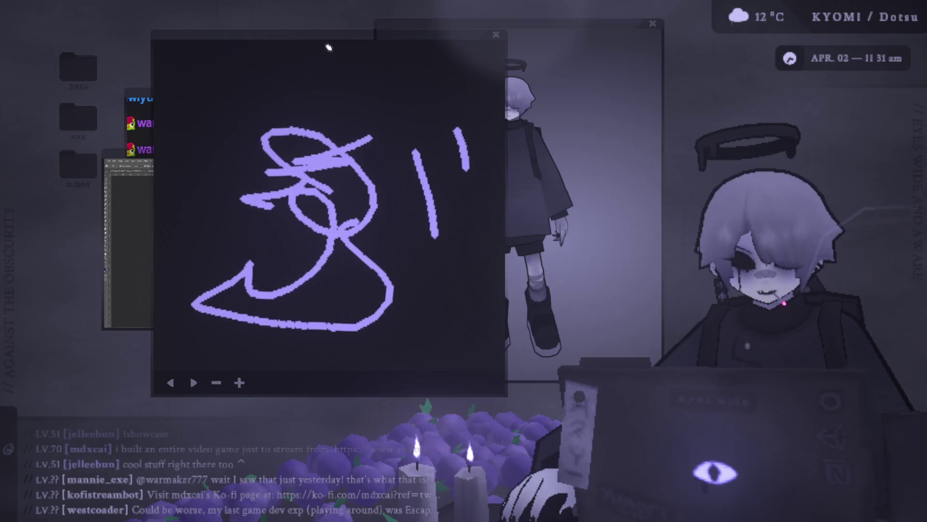
Step: Bring the chat window and then the Photoshop window to the front of the desktop
{"action": "left_click", "coordinate": [143, 94]}
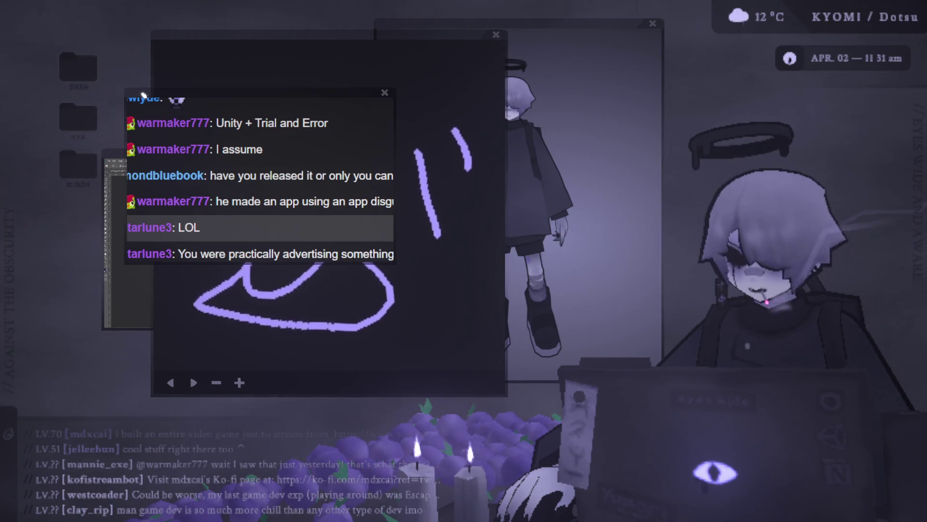
{"action": "left_click", "coordinate": [128, 162]}
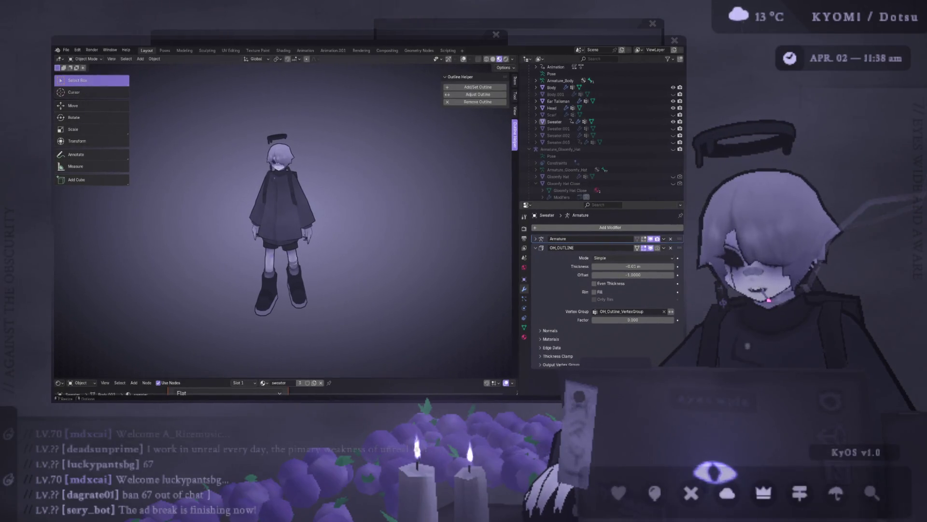
Step: Zoom to a closer front view of the character with the Hand Scythe shown and viewport overlays on
{"action": "mouse_move", "coordinate": [456, 317]}
{"action": "middle_mouse_down"}
{"action": "mouse_move", "coordinate": [304, 229]}
{"action": "mouse_move", "coordinate": [439, 187]}
{"action": "mouse_move", "coordinate": [507, 178]}
{"action": "middle_mouse_up"}
{"action": "scroll", "coordinate": [601, 144], "scroll_direction": "down", "scroll_amount": 5}
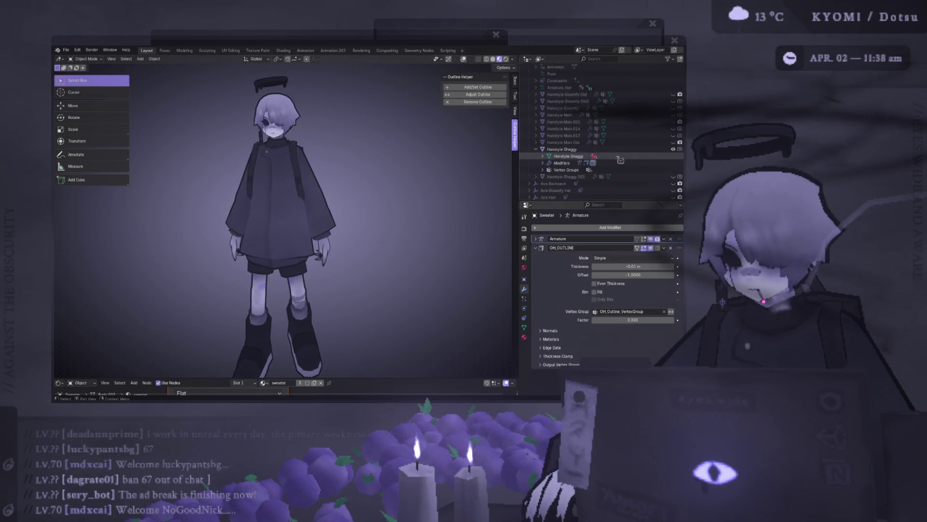
{"action": "scroll", "coordinate": [620, 165], "scroll_direction": "down", "scroll_amount": 5}
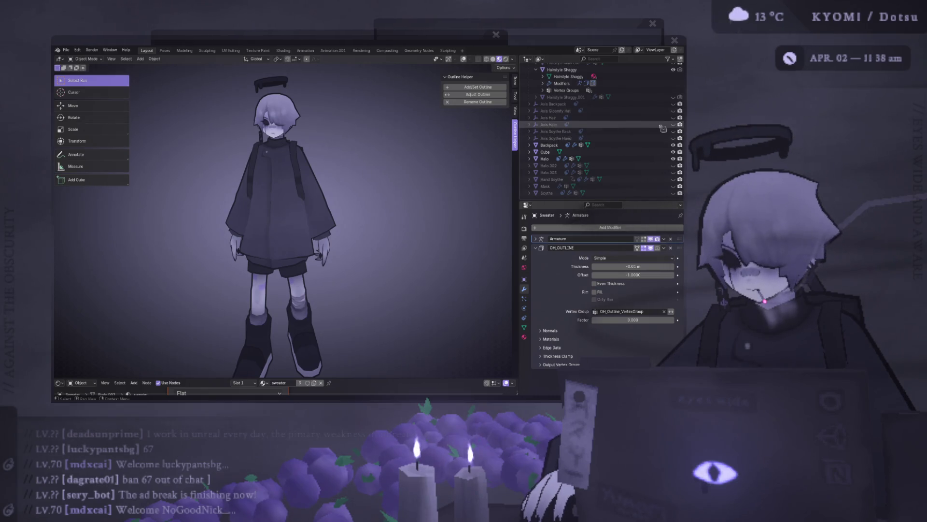
{"action": "left_click", "coordinate": [673, 179]}
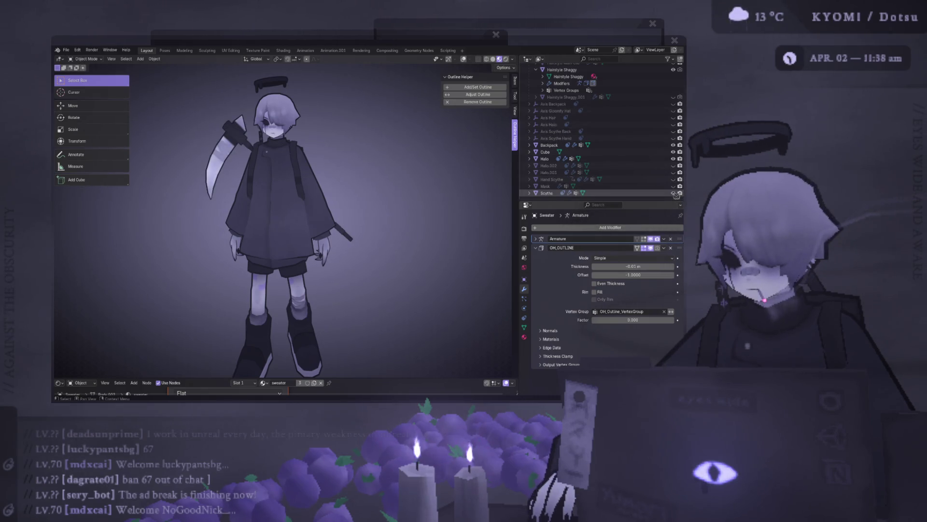
{"action": "scroll", "coordinate": [443, 173], "scroll_direction": "down", "scroll_amount": 3}
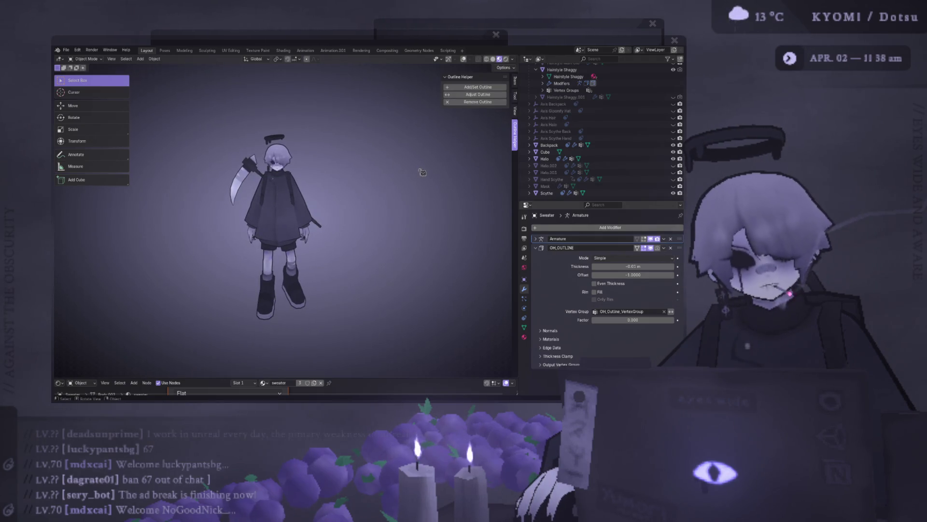
{"action": "middle_click_drag", "start_coordinate": [409, 173], "coordinate": [370, 170]}
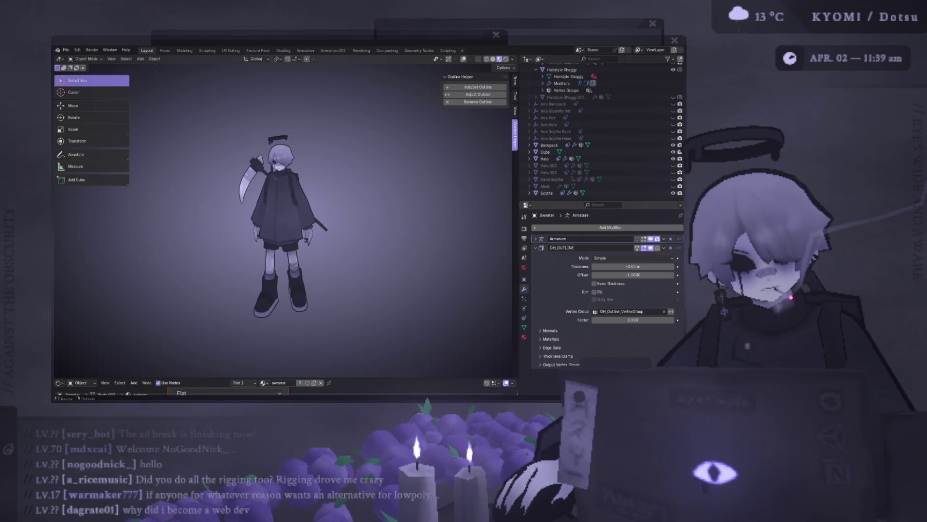
{"action": "scroll", "coordinate": [285, 220], "scroll_direction": "up", "scroll_amount": 2}
{"action": "middle_click_drag", "start_coordinate": [285, 220], "coordinate": [304, 217]}
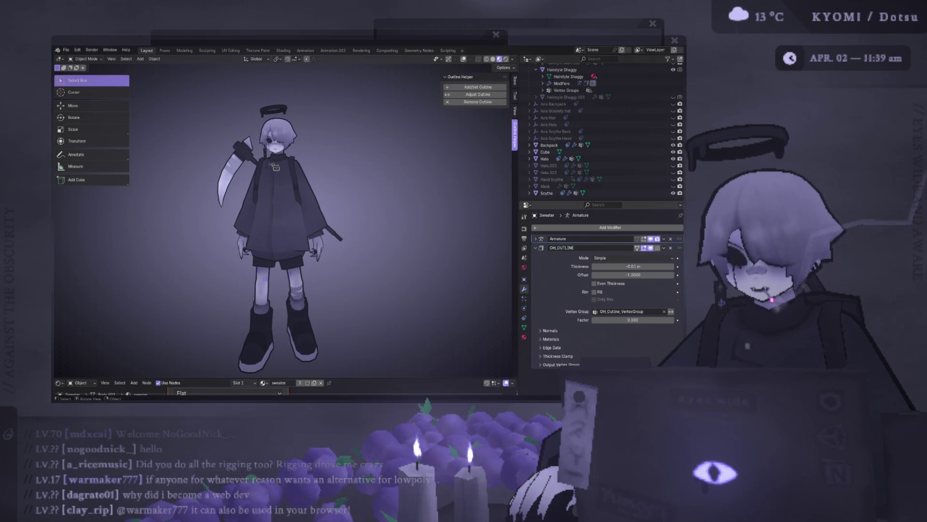
{"action": "left_click", "coordinate": [465, 59]}
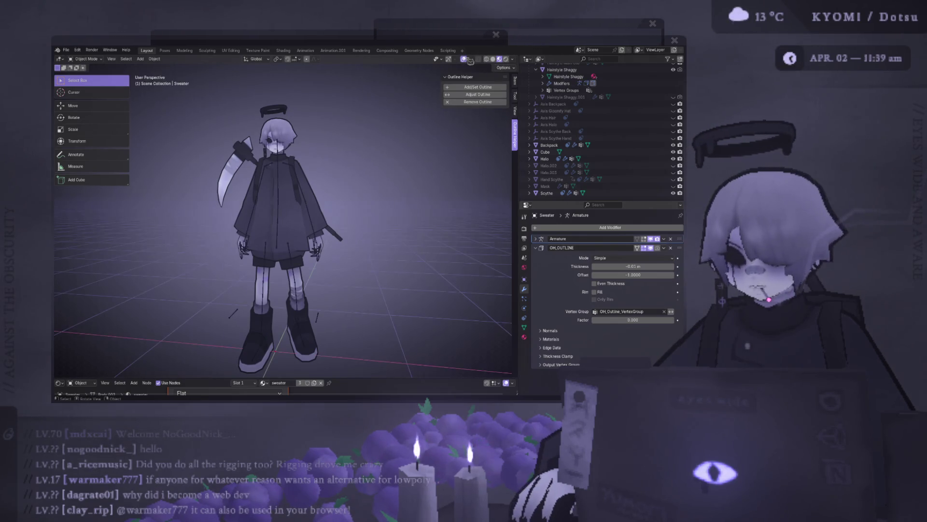
{"action": "scroll", "coordinate": [266, 207], "scroll_direction": "up", "scroll_amount": 2}
Step: Select the sweater mesh and switch it into Weight Paint mode to see its bone weights
{"action": "left_click", "coordinate": [279, 201]}
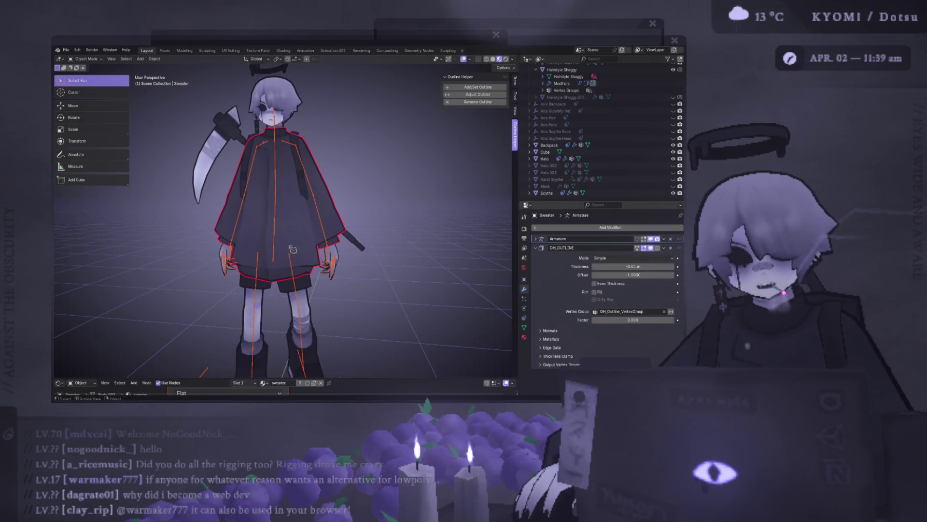
{"action": "left_click", "coordinate": [86, 59]}
{"action": "left_click", "coordinate": [107, 96]}
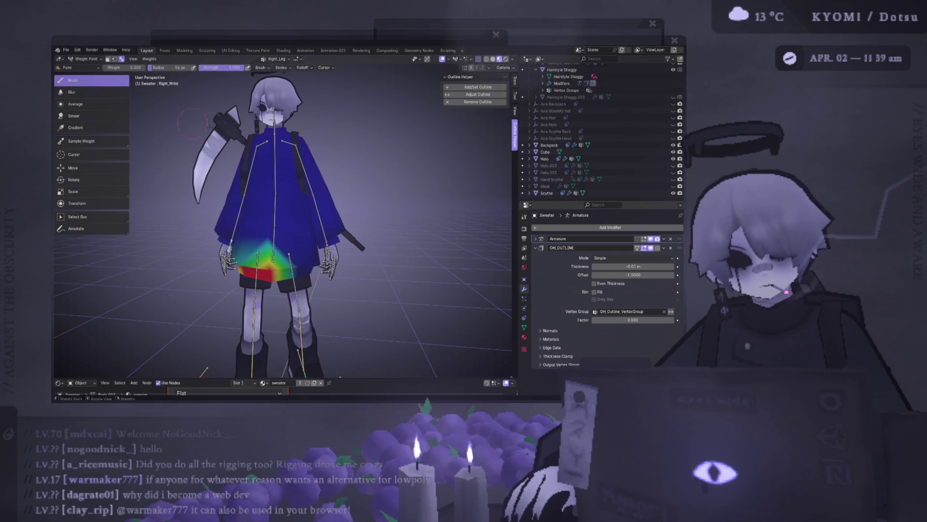
Step: Rotate the Left_Arm bone outward, then raise the Right_Arm bone to horizontal from a back view
{"action": "left_click", "coordinate": [303, 166], "text": "ctrl"}
{"action": "key", "text": "r"}
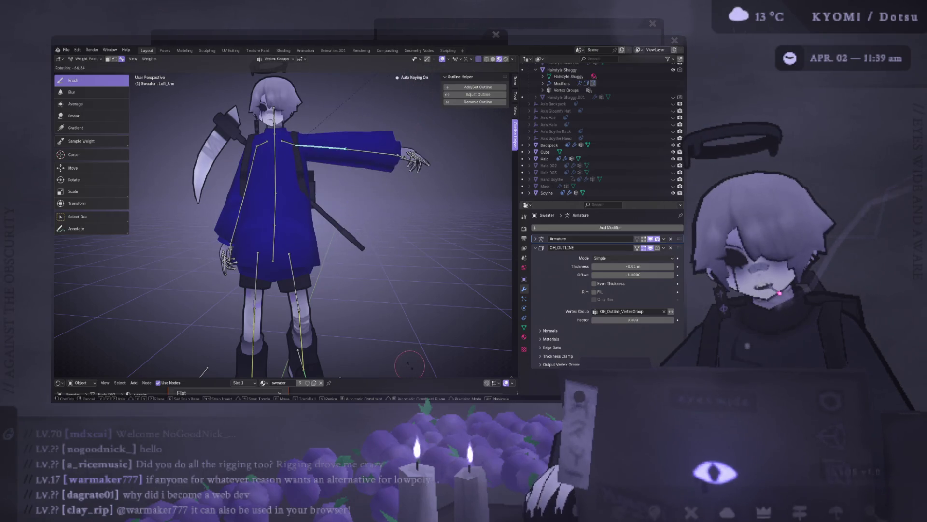
{"action": "left_click", "coordinate": [427, 185]}
{"action": "middle_click_drag", "start_coordinate": [428, 185], "coordinate": [346, 353]}
{"action": "key", "text": "ctrl+KP_1"}
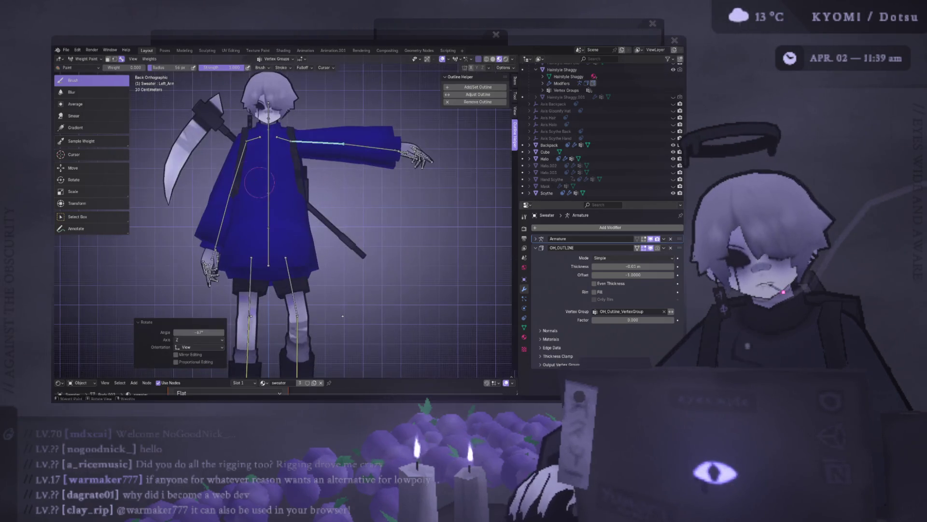
{"action": "left_click", "coordinate": [232, 166], "text": "ctrl"}
{"action": "key", "text": "r"}
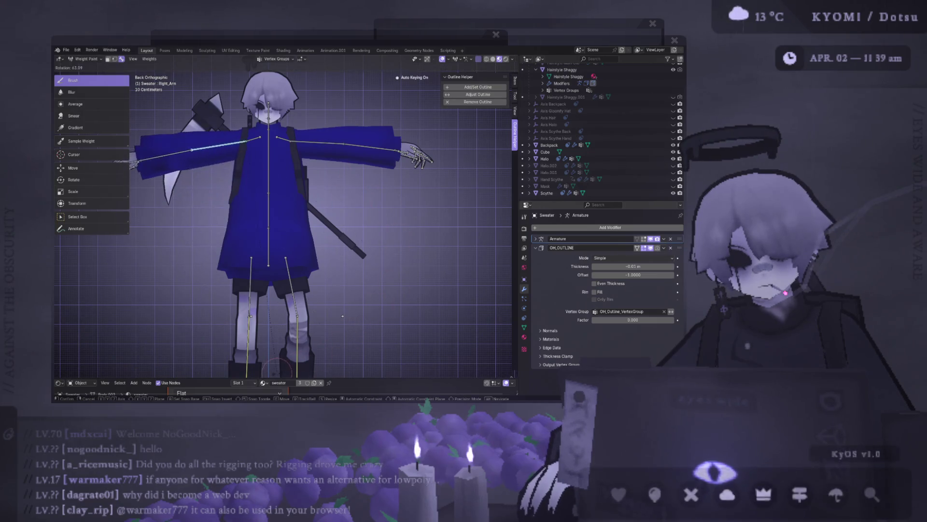
{"action": "left_click", "coordinate": [286, 316]}
Step: Tilt the Head bone from the back view and orbit to a perspective angle
{"action": "middle_click_drag", "start_coordinate": [286, 317], "coordinate": [293, 317]}
{"action": "key", "text": "ctrl+KP_1"}
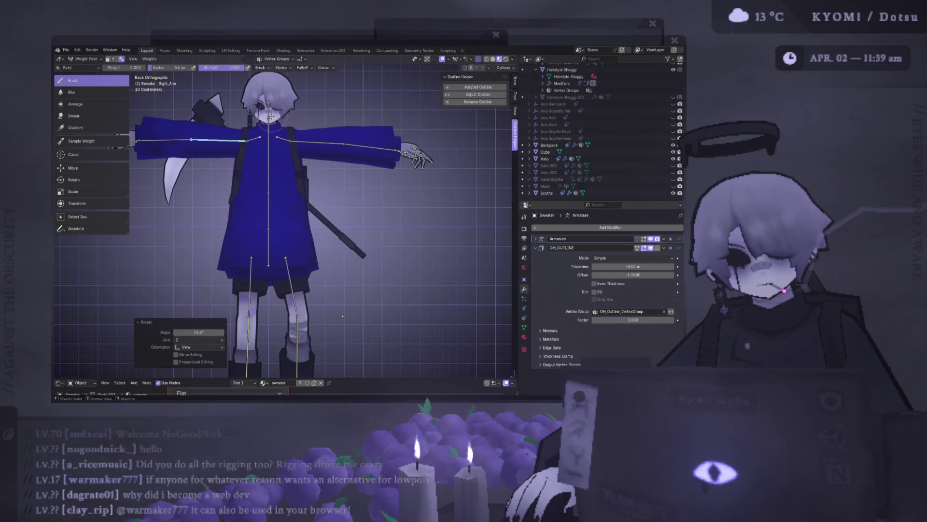
{"action": "left_click", "coordinate": [268, 109], "text": "ctrl"}
{"action": "key", "text": "r"}
{"action": "left_click", "coordinate": [351, 115]}
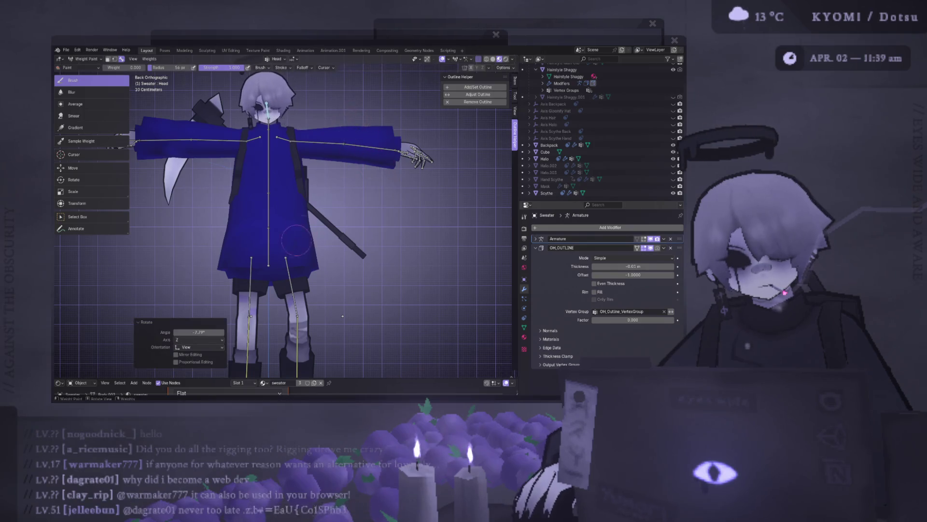
{"action": "middle_click_drag", "start_coordinate": [351, 116], "coordinate": [290, 264]}
Step: Undo back to the head pose, then redo to lower both arms out of the T-pose
{"action": "left_click", "coordinate": [315, 155], "text": "ctrl"}
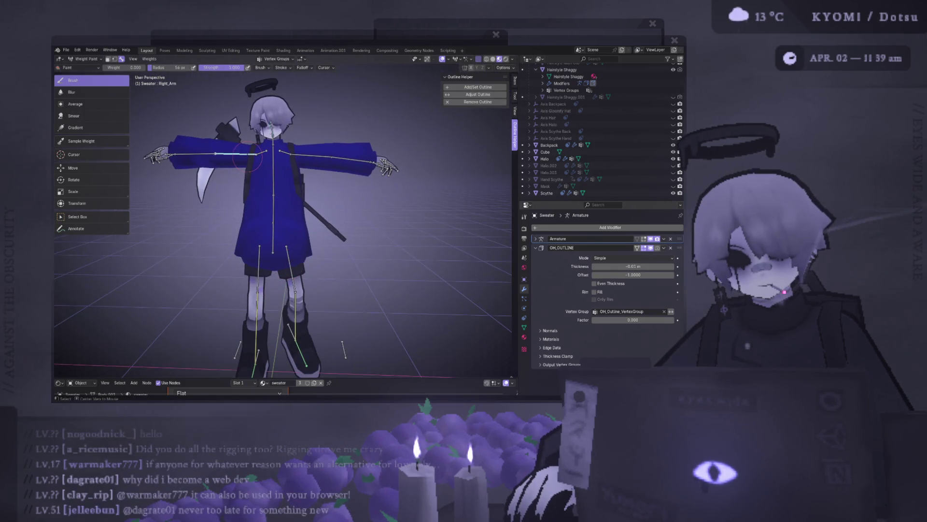
{"action": "key", "text": "ctrl+z"}
{"action": "key", "text": "ctrl+z"}
{"action": "key", "text": "ctrl+shift+z"}
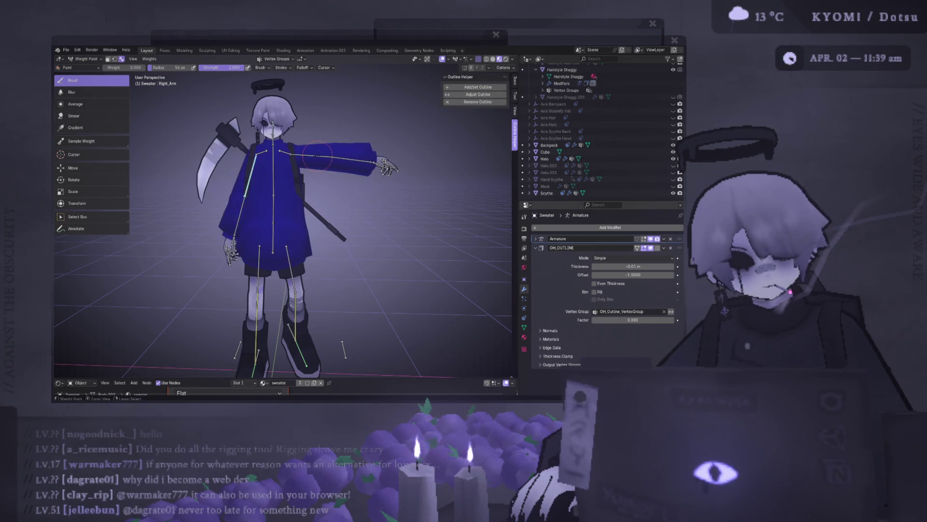
{"action": "key", "text": "ctrl+shift+z"}
{"action": "mouse_move", "coordinate": [317, 156]}
{"action": "middle_mouse_down"}
{"action": "mouse_move", "coordinate": [279, 178]}
{"action": "mouse_move", "coordinate": [268, 210]}
{"action": "middle_mouse_up"}
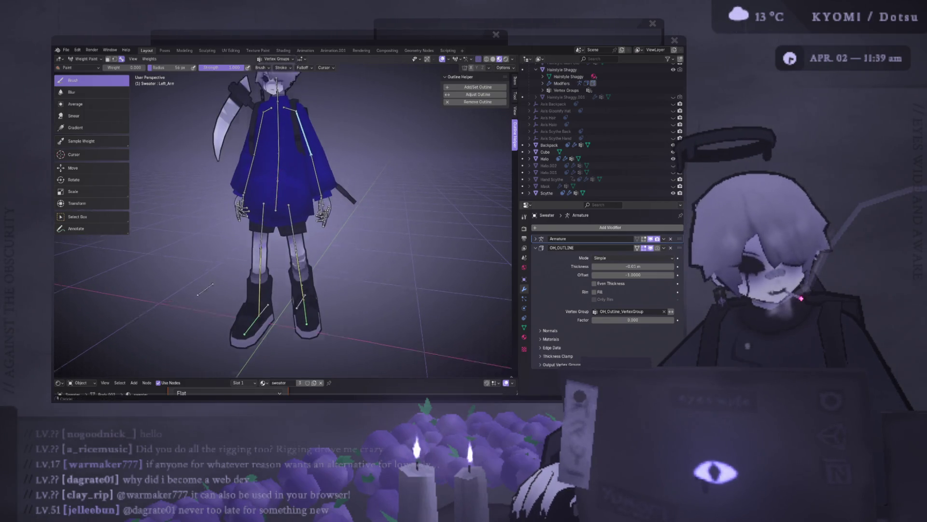
{"action": "scroll", "coordinate": [268, 211], "scroll_direction": "down", "scroll_amount": 2}
Step: Return the sweater to Object Mode and switch to the Animation workspace with a three-quarter view
{"action": "middle_click_drag", "start_coordinate": [259, 242], "coordinate": [239, 246]}
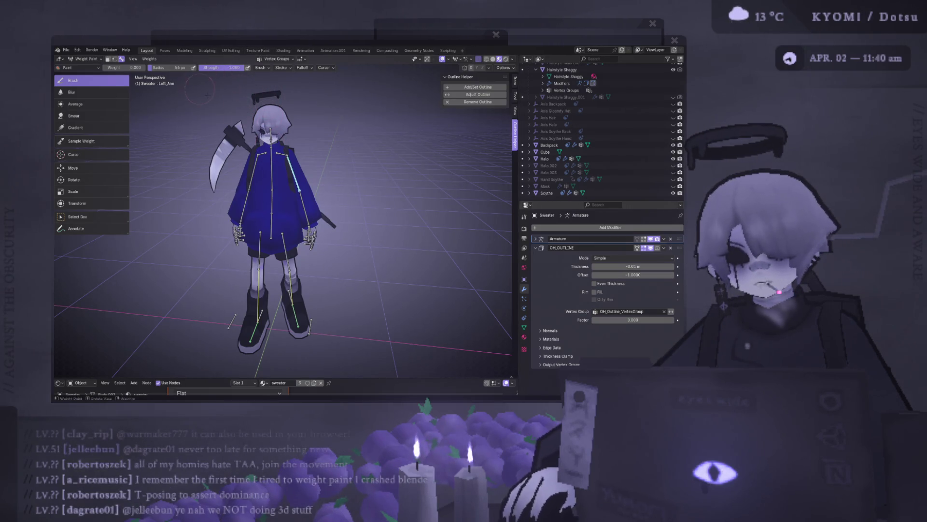
{"action": "left_click", "coordinate": [85, 58]}
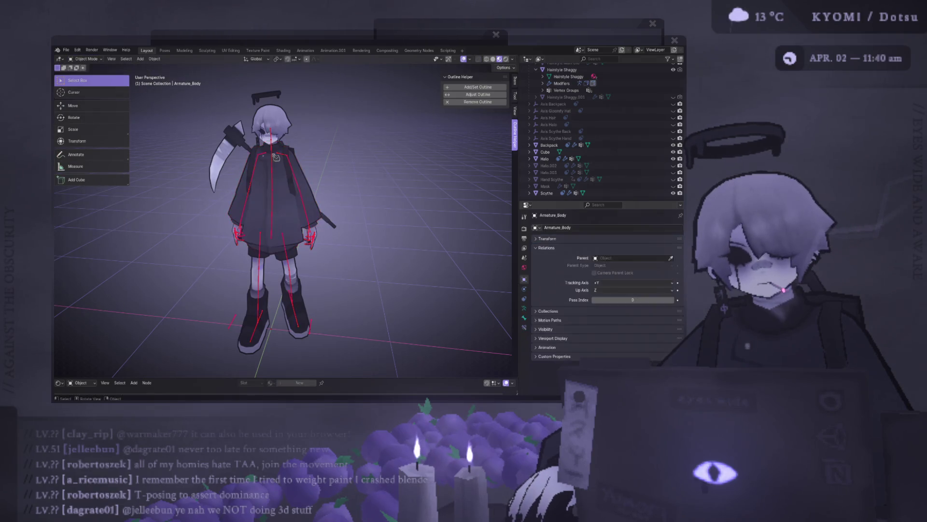
{"action": "left_click", "coordinate": [305, 50]}
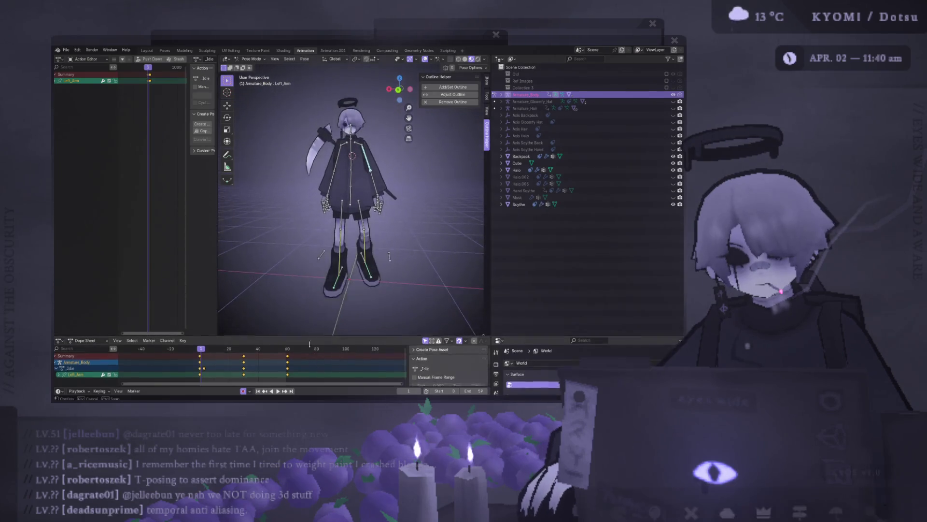
{"action": "middle_click_drag", "start_coordinate": [309, 343], "coordinate": [263, 62]}
Step: Select every rig bone, widen the Action Editor and hide the viewport overlays
{"action": "key", "text": "a"}
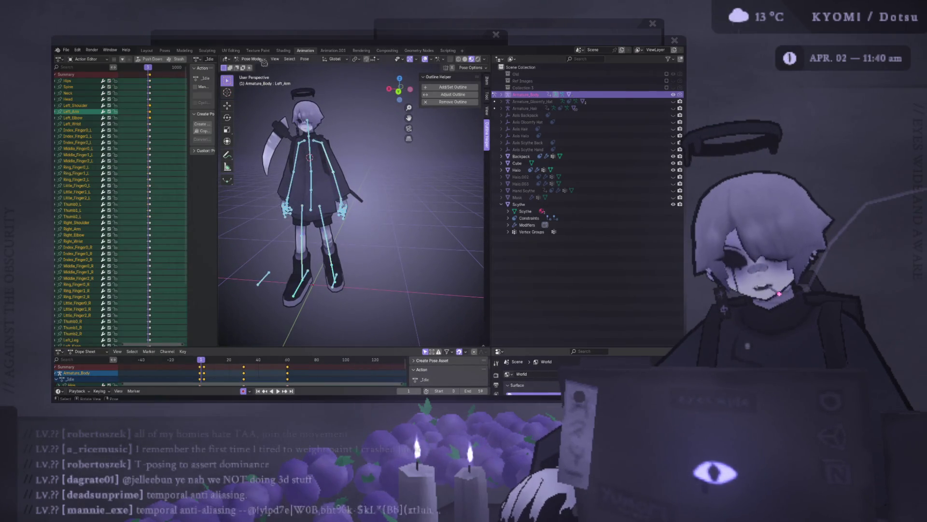
{"action": "mouse_move", "coordinate": [218, 102]}
{"action": "left_mouse_down"}
{"action": "mouse_move", "coordinate": [252, 102]}
{"action": "mouse_move", "coordinate": [208, 103]}
{"action": "left_mouse_up"}
{"action": "left_click", "coordinate": [424, 58]}
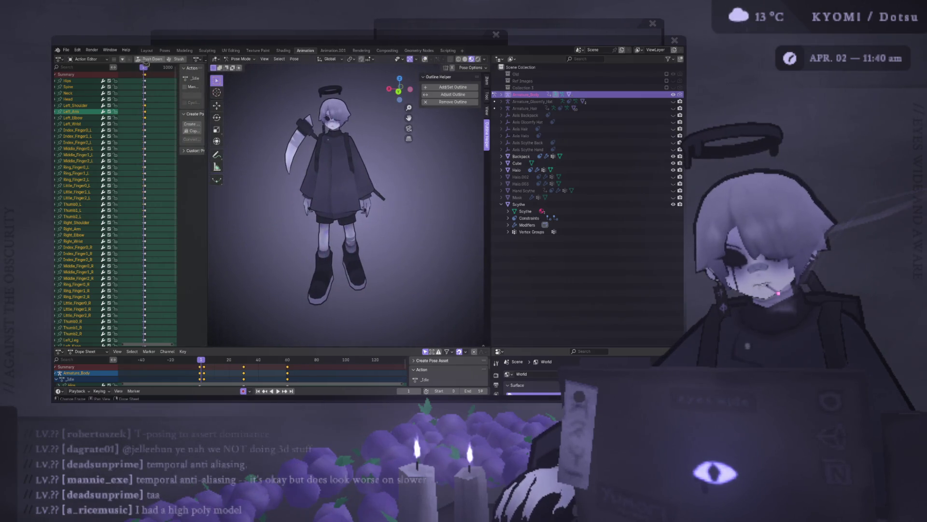
{"action": "left_click", "coordinate": [198, 60]}
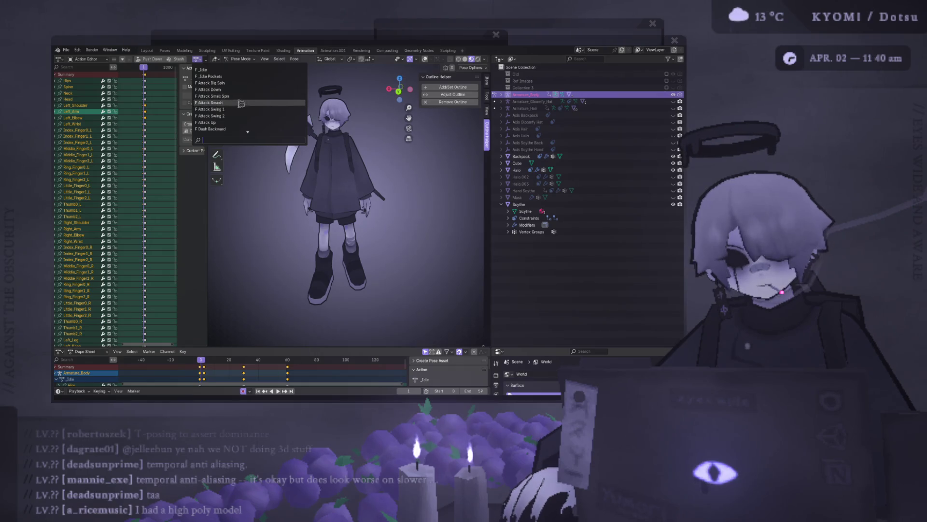
{"action": "scroll", "coordinate": [240, 107], "scroll_direction": "down", "scroll_amount": 5}
{"action": "scroll", "coordinate": [241, 114], "scroll_direction": "down", "scroll_amount": 5}
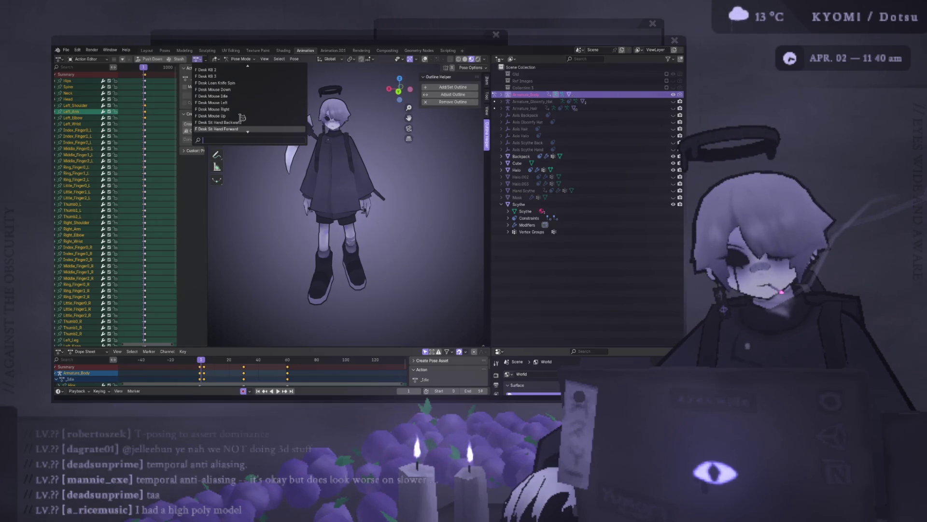
{"action": "scroll", "coordinate": [240, 117], "scroll_direction": "down", "scroll_amount": 5}
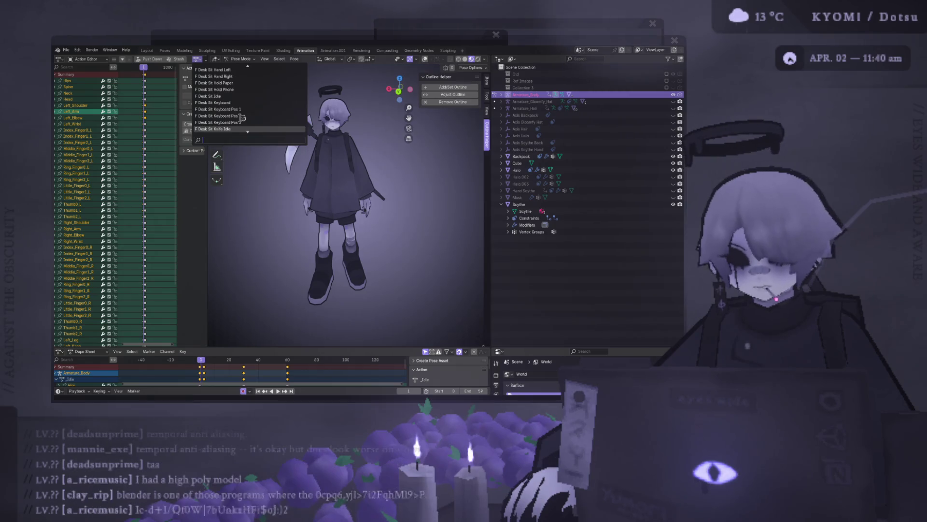
{"action": "scroll", "coordinate": [242, 116], "scroll_direction": "down", "scroll_amount": 3}
{"action": "scroll", "coordinate": [239, 108], "scroll_direction": "down", "scroll_amount": 3}
{"action": "scroll", "coordinate": [234, 95], "scroll_direction": "down", "scroll_amount": 3}
{"action": "scroll", "coordinate": [236, 101], "scroll_direction": "down", "scroll_amount": 1}
{"action": "scroll", "coordinate": [244, 117], "scroll_direction": "down", "scroll_amount": 6}
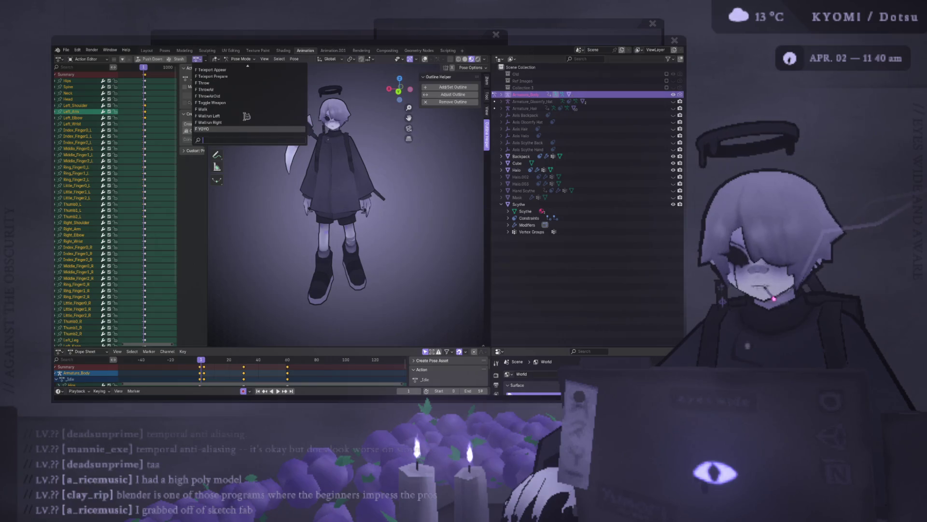
{"action": "scroll", "coordinate": [245, 118], "scroll_direction": "up", "scroll_amount": 2}
{"action": "scroll", "coordinate": [239, 108], "scroll_direction": "up", "scroll_amount": 2}
{"action": "scroll", "coordinate": [233, 98], "scroll_direction": "up", "scroll_amount": 2}
{"action": "scroll", "coordinate": [222, 86], "scroll_direction": "up", "scroll_amount": 2}
{"action": "scroll", "coordinate": [224, 85], "scroll_direction": "up", "scroll_amount": 3}
{"action": "scroll", "coordinate": [239, 91], "scroll_direction": "up", "scroll_amount": 4}
{"action": "scroll", "coordinate": [247, 102], "scroll_direction": "up", "scroll_amount": 4}
{"action": "scroll", "coordinate": [247, 102], "scroll_direction": "up", "scroll_amount": 3}
{"action": "scroll", "coordinate": [248, 104], "scroll_direction": "up", "scroll_amount": 3}
{"action": "scroll", "coordinate": [251, 107], "scroll_direction": "up", "scroll_amount": 3}
{"action": "scroll", "coordinate": [255, 109], "scroll_direction": "up", "scroll_amount": 3}
{"action": "scroll", "coordinate": [256, 109], "scroll_direction": "up", "scroll_amount": 3}
{"action": "scroll", "coordinate": [255, 109], "scroll_direction": "up", "scroll_amount": 3}
{"action": "scroll", "coordinate": [255, 110], "scroll_direction": "up", "scroll_amount": 3}
{"action": "scroll", "coordinate": [255, 110], "scroll_direction": "up", "scroll_amount": 3}
{"action": "scroll", "coordinate": [255, 105], "scroll_direction": "up", "scroll_amount": 2}
{"action": "scroll", "coordinate": [253, 98], "scroll_direction": "up", "scroll_amount": 2}
{"action": "scroll", "coordinate": [252, 91], "scroll_direction": "up", "scroll_amount": 2}
Step: Assign the Attack Big Spin action to the rig and play it back
{"action": "left_click", "coordinate": [250, 76]}
{"action": "key", "text": "space"}
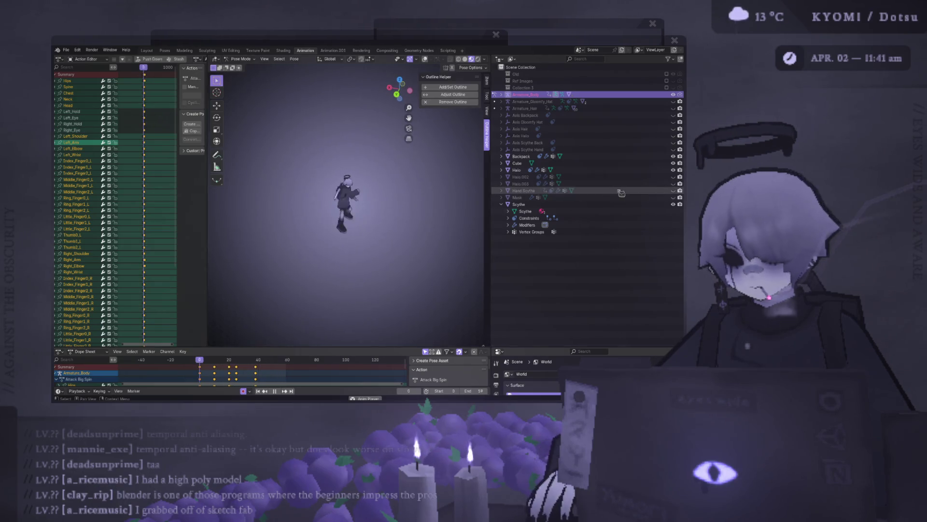
Step: Show the Hand Scythe object in the Outliner and reopen the Action Editor's action list
{"action": "left_click", "coordinate": [674, 190]}
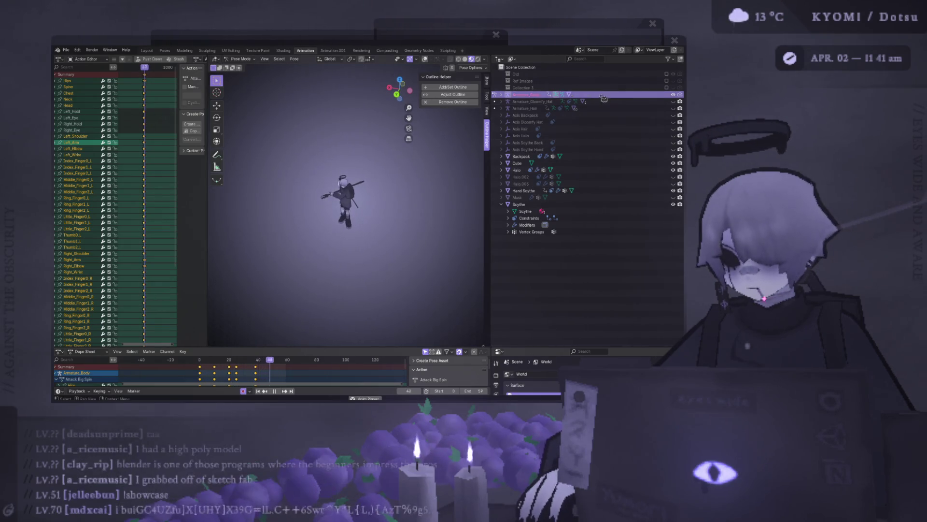
{"action": "scroll", "coordinate": [415, 167], "scroll_direction": "up", "scroll_amount": 3}
{"action": "scroll", "coordinate": [416, 167], "scroll_direction": "up", "scroll_amount": 2}
{"action": "scroll", "coordinate": [416, 167], "scroll_direction": "down", "scroll_amount": 3}
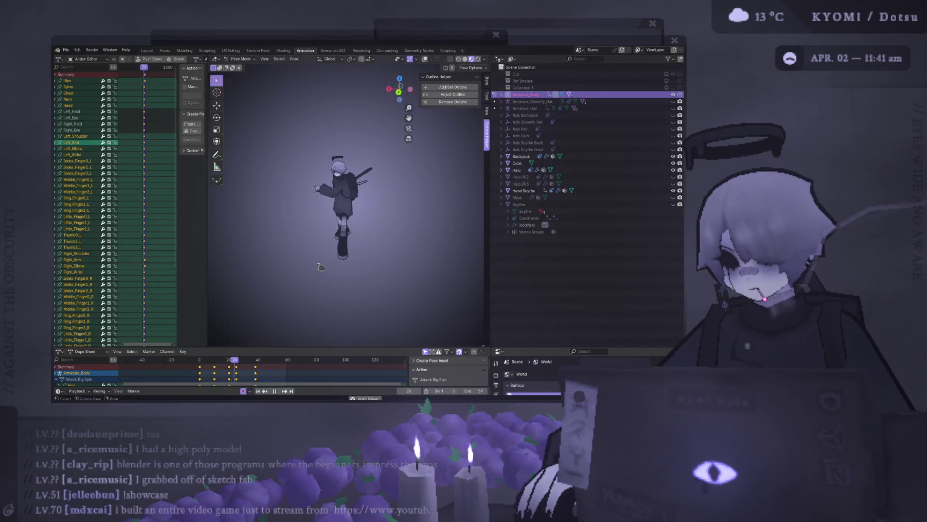
{"action": "left_click", "coordinate": [196, 59]}
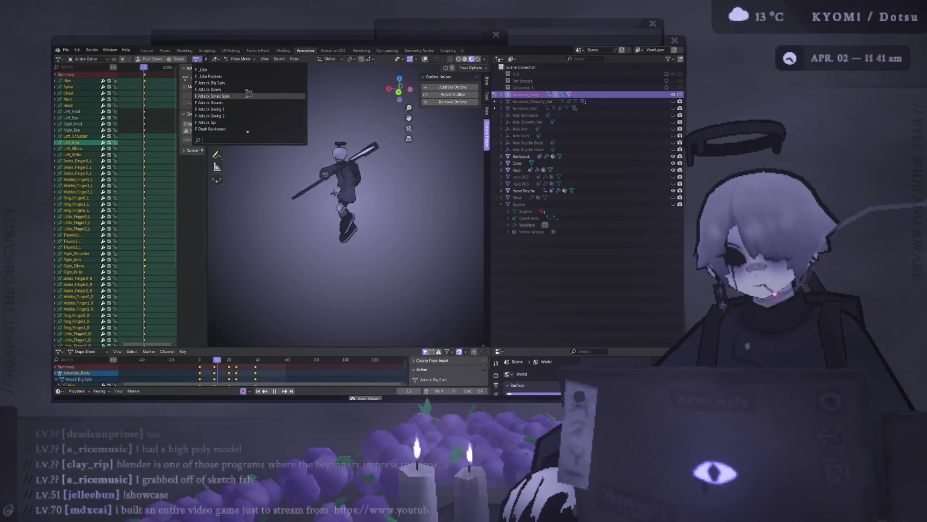
Step: Assign the Attack Small Spin action to the rig and let it play with the scythe
{"action": "left_click", "coordinate": [239, 96]}
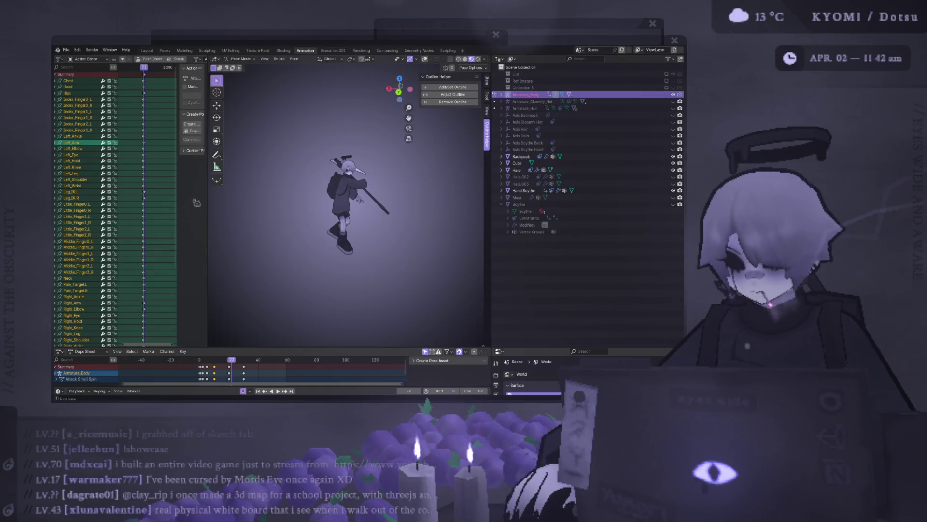
Step: Bring the Photoshop window with the black triangle image in front of Blender
{"action": "left_click", "coordinate": [724, 424]}
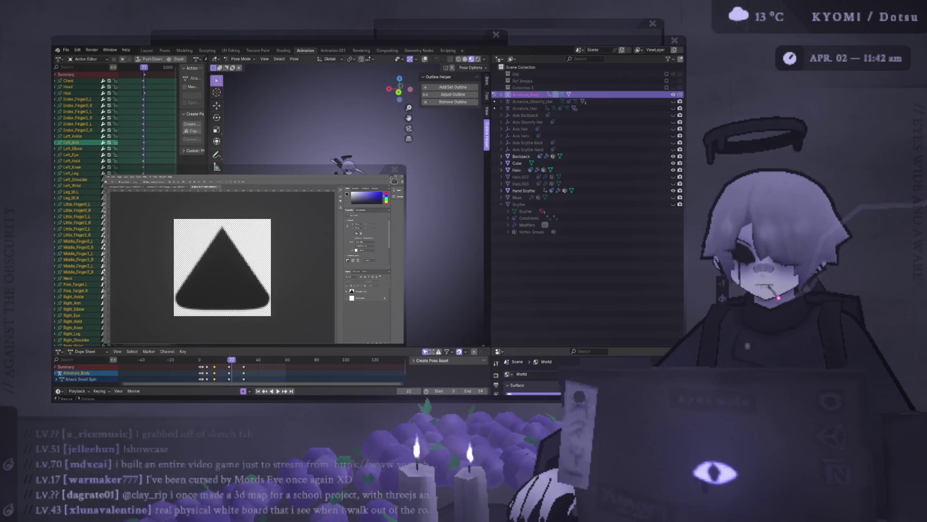
{"action": "left_click", "coordinate": [358, 200]}
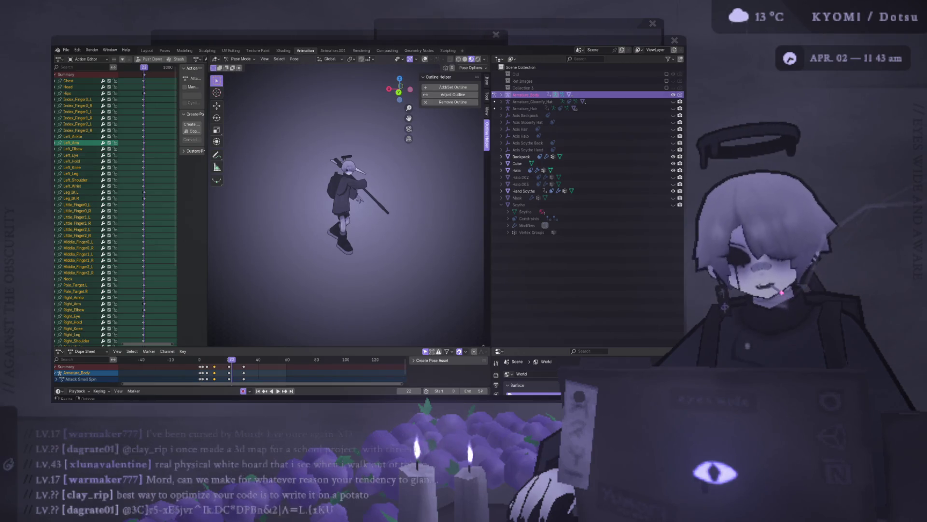
{"action": "key", "text": "alt+Tab"}
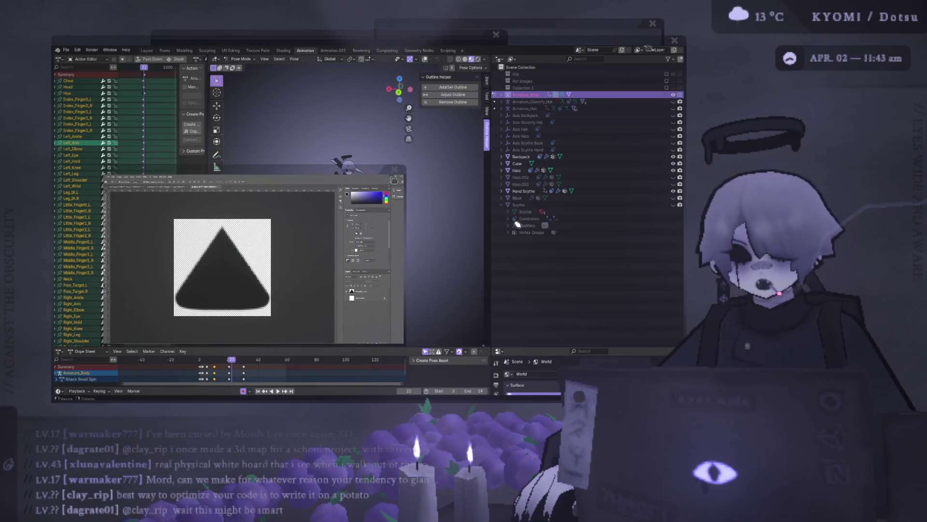
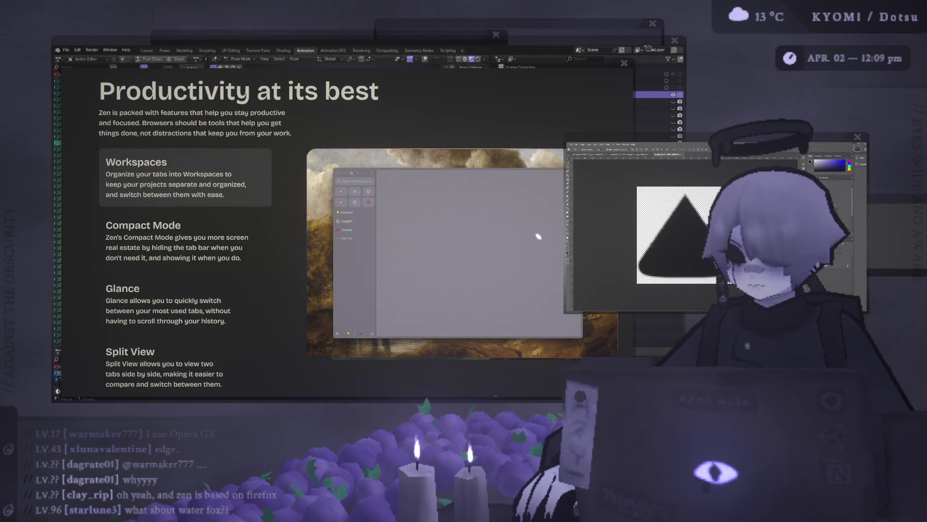
Step: Reposition the Photoshop triangle drawing up-right, then down to mid-screen over the browser, and bring Blender forward
{"action": "left_click_drag", "start_coordinate": [636, 144], "coordinate": [713, 62]}
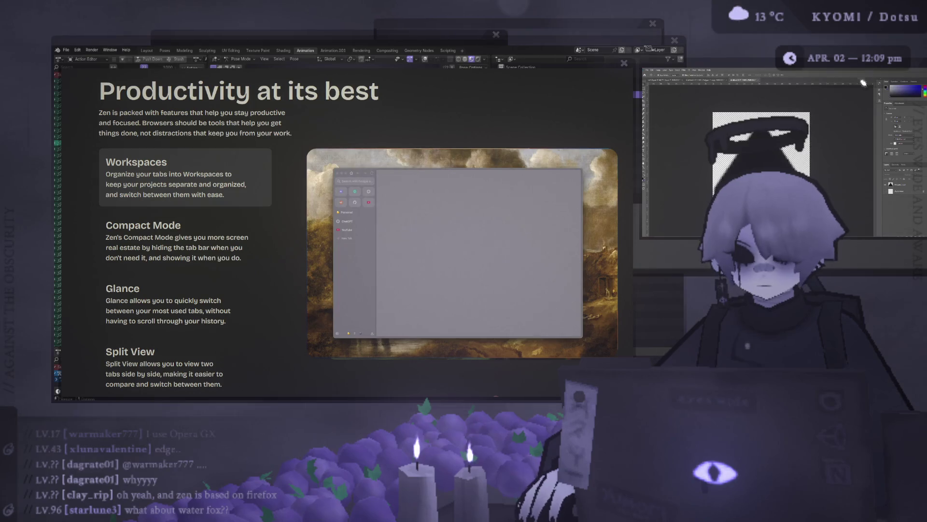
{"action": "mouse_move", "coordinate": [712, 77]}
{"action": "left_mouse_down"}
{"action": "mouse_move", "coordinate": [648, 152]}
{"action": "mouse_move", "coordinate": [622, 221]}
{"action": "left_mouse_up"}
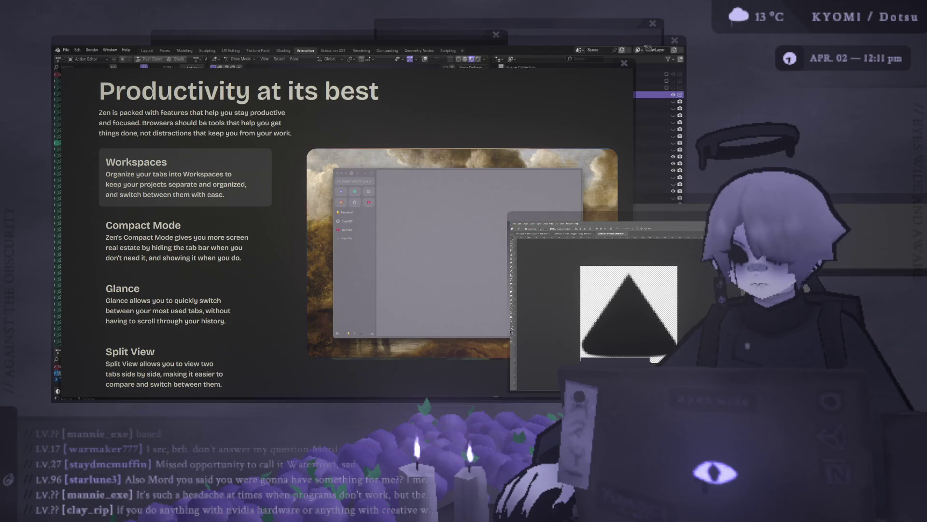
{"action": "left_click", "coordinate": [317, 45]}
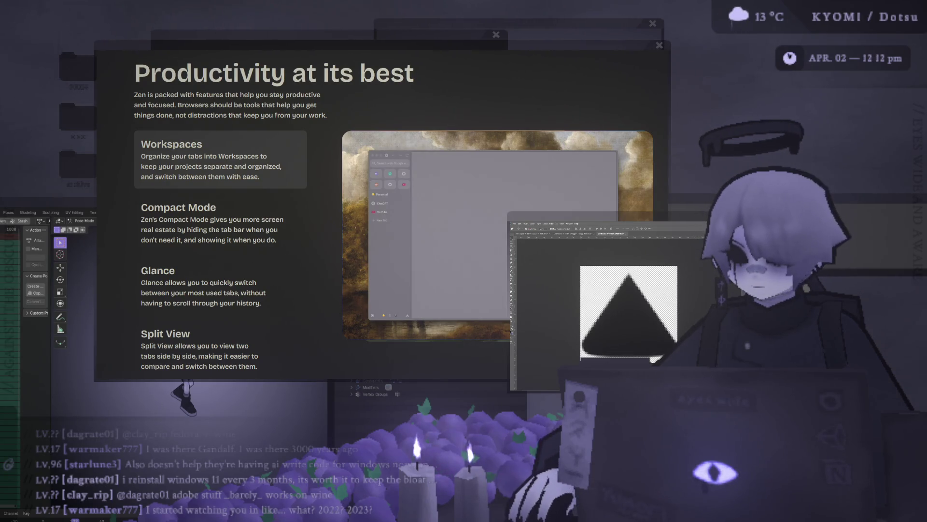
Step: Shift the Zen feature page slightly left by its title bar
{"action": "left_click_drag", "start_coordinate": [561, 52], "coordinate": [530, 51]}
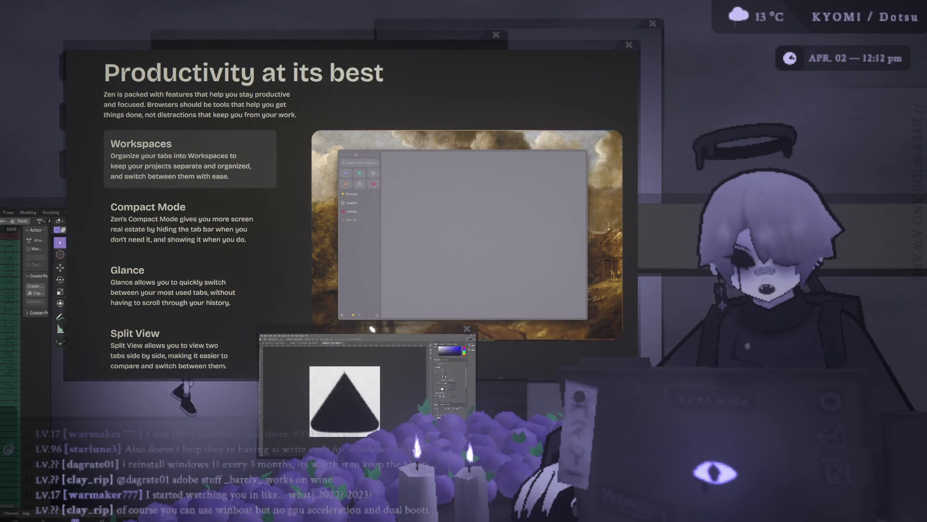
Step: Move the triangle drawing to the top right and nudge the Zen feature page up-left then slightly lower
{"action": "left_click_drag", "start_coordinate": [372, 329], "coordinate": [763, 79]}
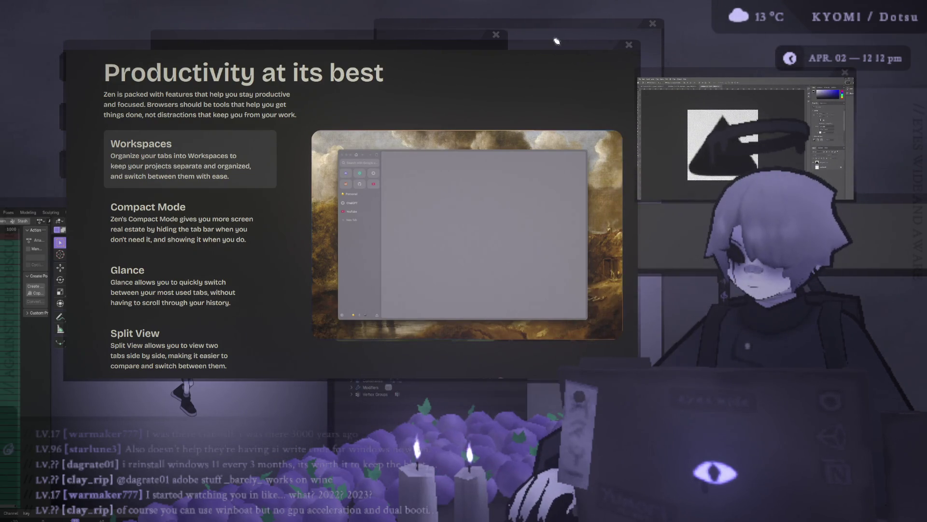
{"action": "left_click_drag", "start_coordinate": [534, 50], "coordinate": [512, 42]}
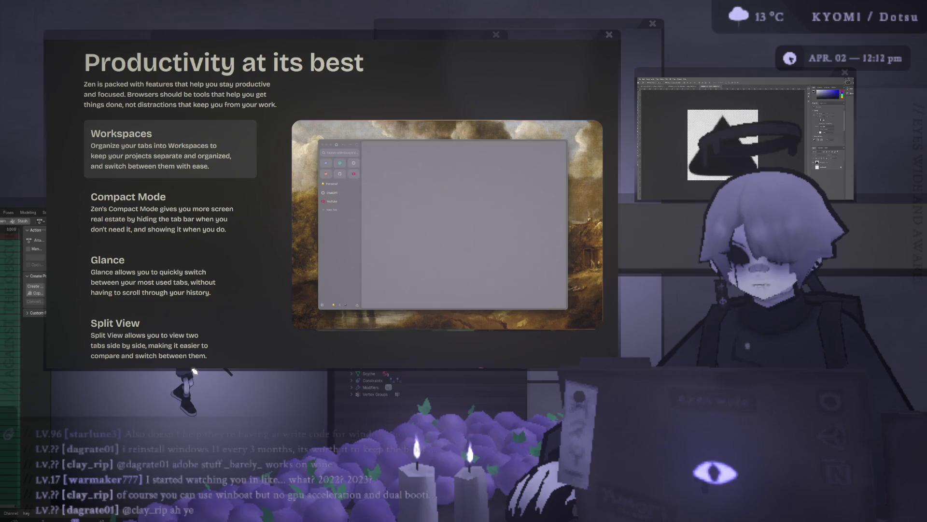
{"action": "left_click_drag", "start_coordinate": [224, 41], "coordinate": [230, 59]}
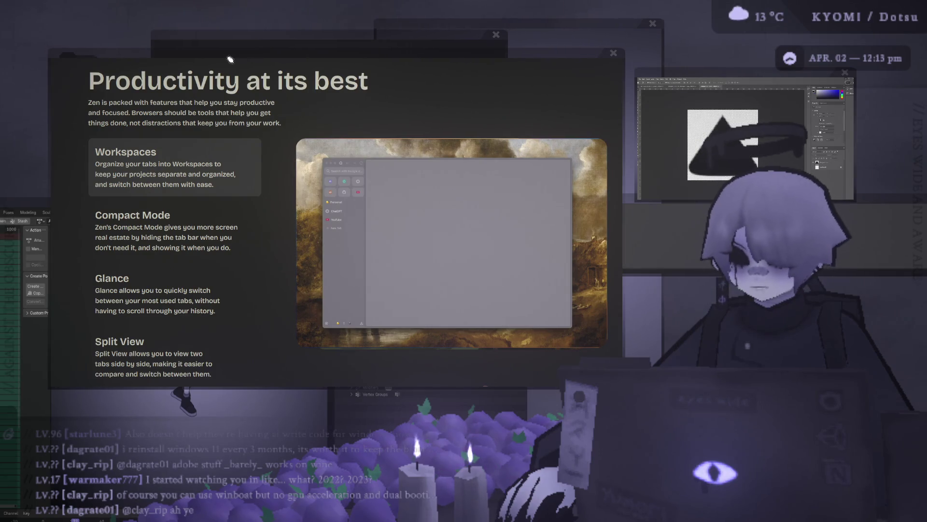
Step: Slide the Zen feature page right to reveal the desktop folders and move the triangle drawing down-right
{"action": "mouse_move", "coordinate": [230, 60]}
{"action": "left_mouse_down"}
{"action": "mouse_move", "coordinate": [321, 63]}
{"action": "mouse_move", "coordinate": [314, 48]}
{"action": "left_mouse_up"}
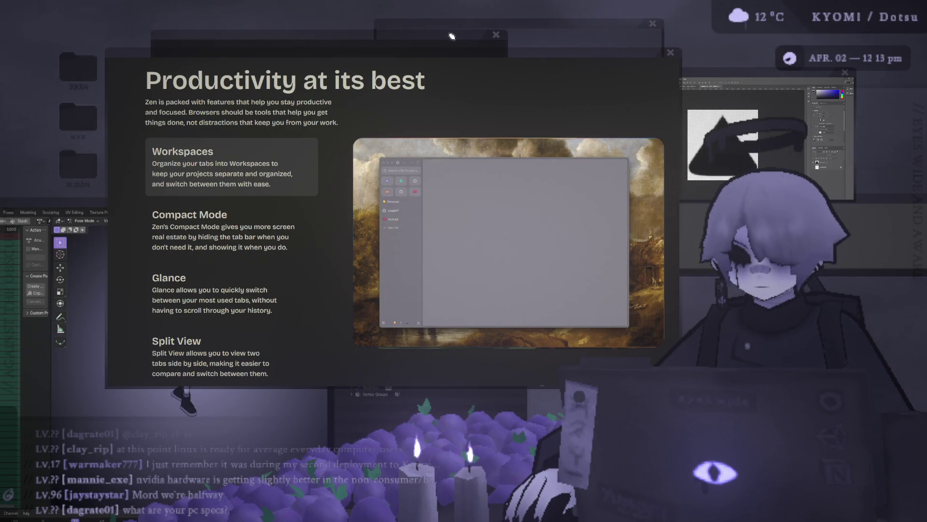
{"action": "left_click_drag", "start_coordinate": [409, 27], "coordinate": [463, 74]}
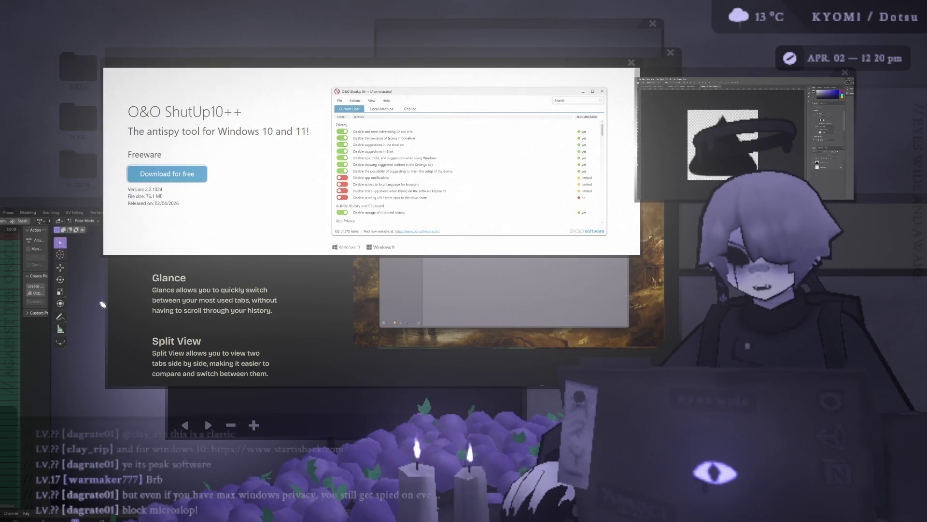
Step: Close the enlarged ShutUp10++ screenshot lightbox on the O&O page
{"action": "left_click", "coordinate": [340, 61]}
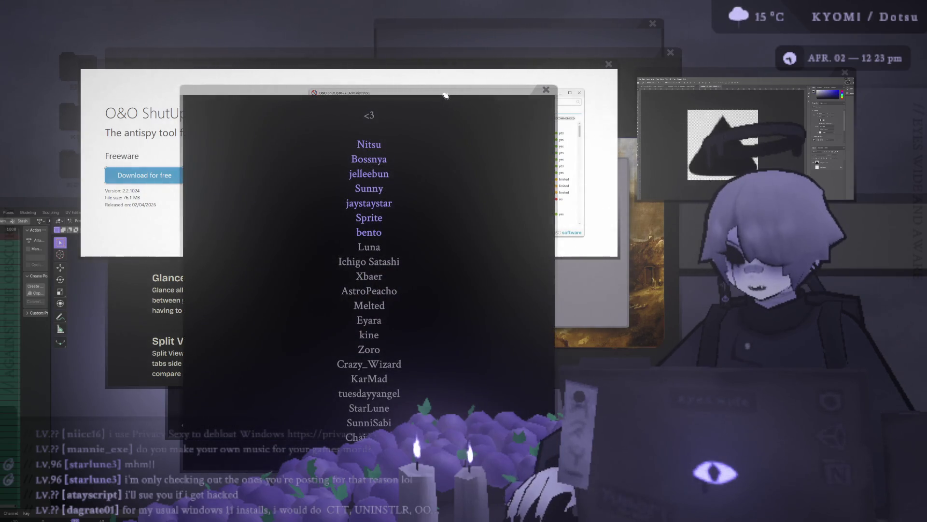
Step: Move the supporter list window up-left, then right to reveal the ShutUp10++ page, and grab it to reposition
{"action": "left_click_drag", "start_coordinate": [438, 99], "coordinate": [341, 37]}
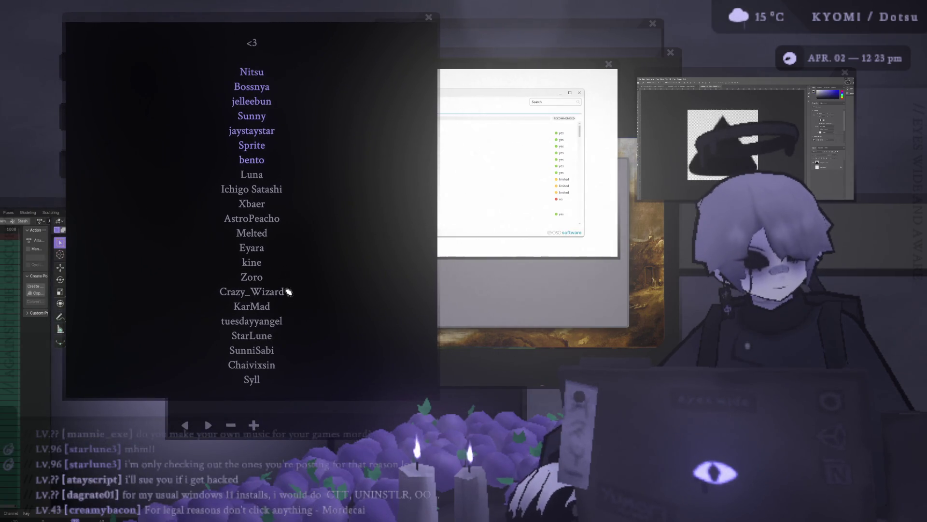
{"action": "left_click_drag", "start_coordinate": [369, 15], "coordinate": [516, 27]}
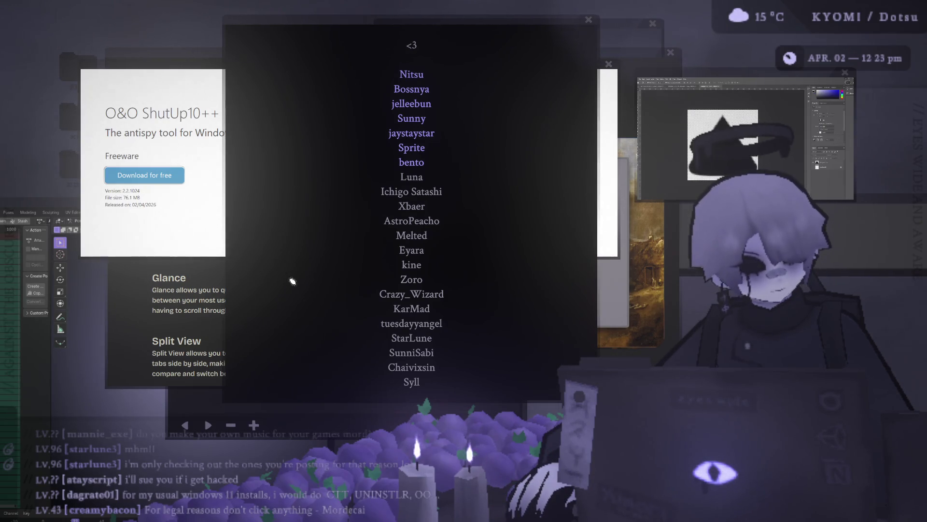
{"action": "left_click", "coordinate": [432, 23]}
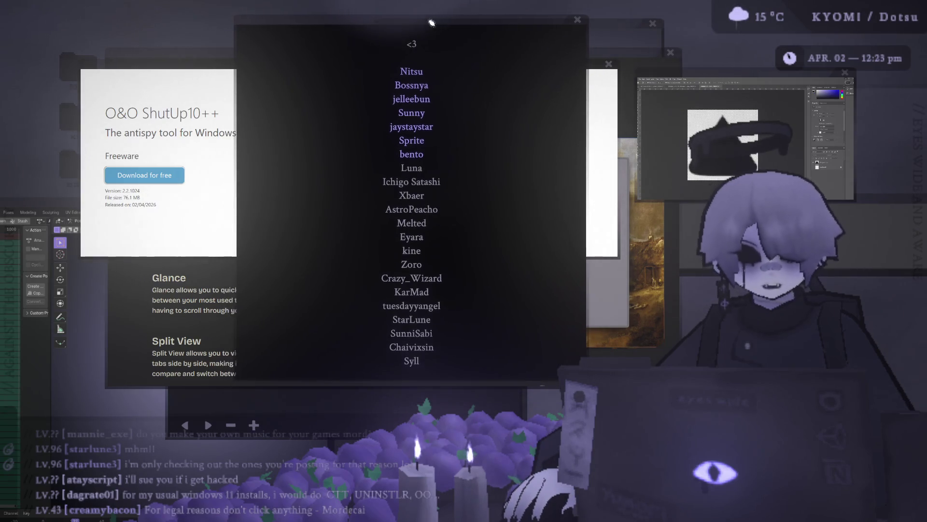
Step: Drag the supporter list window left, then nudge it right to settle just left of centre over the page
{"action": "left_click_drag", "start_coordinate": [431, 23], "coordinate": [297, 32]}
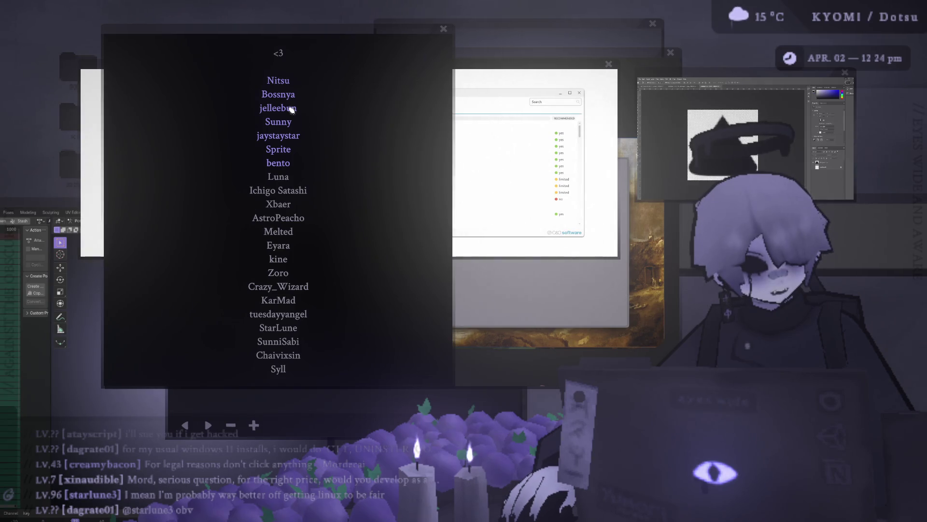
{"action": "left_click_drag", "start_coordinate": [345, 31], "coordinate": [372, 37]}
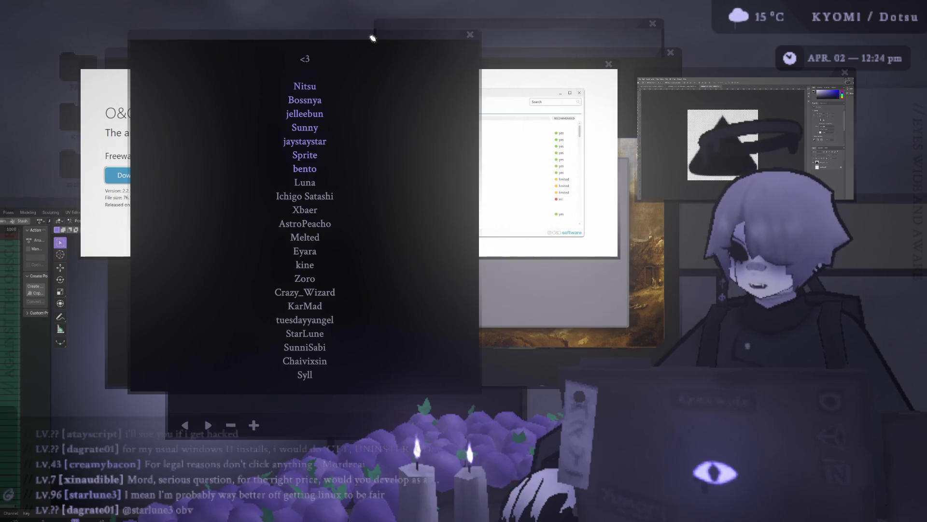
{"action": "left_click_drag", "start_coordinate": [372, 38], "coordinate": [377, 41]}
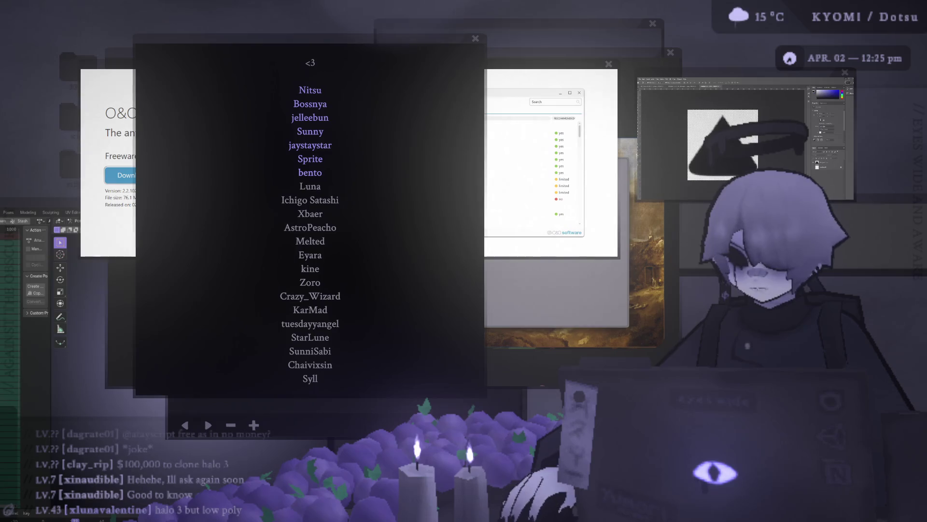
{"action": "left_click_drag", "start_coordinate": [369, 40], "coordinate": [419, 41]}
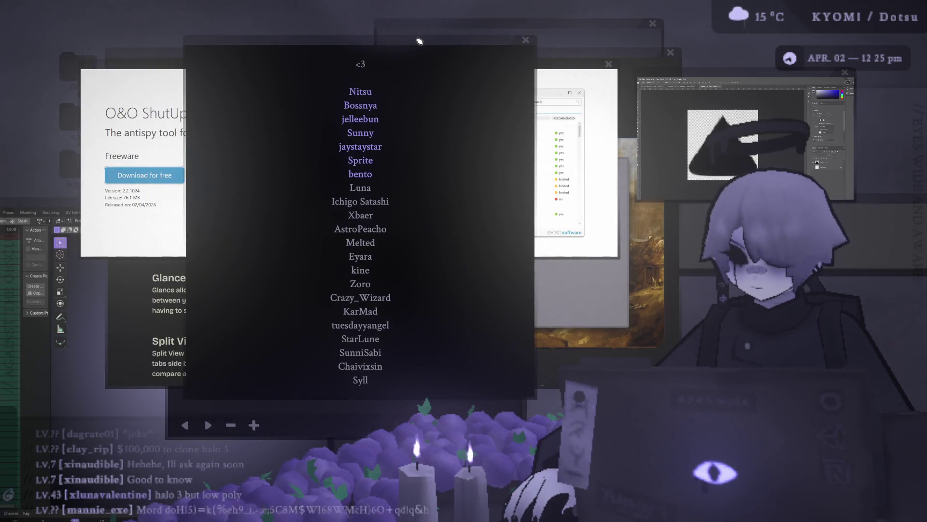